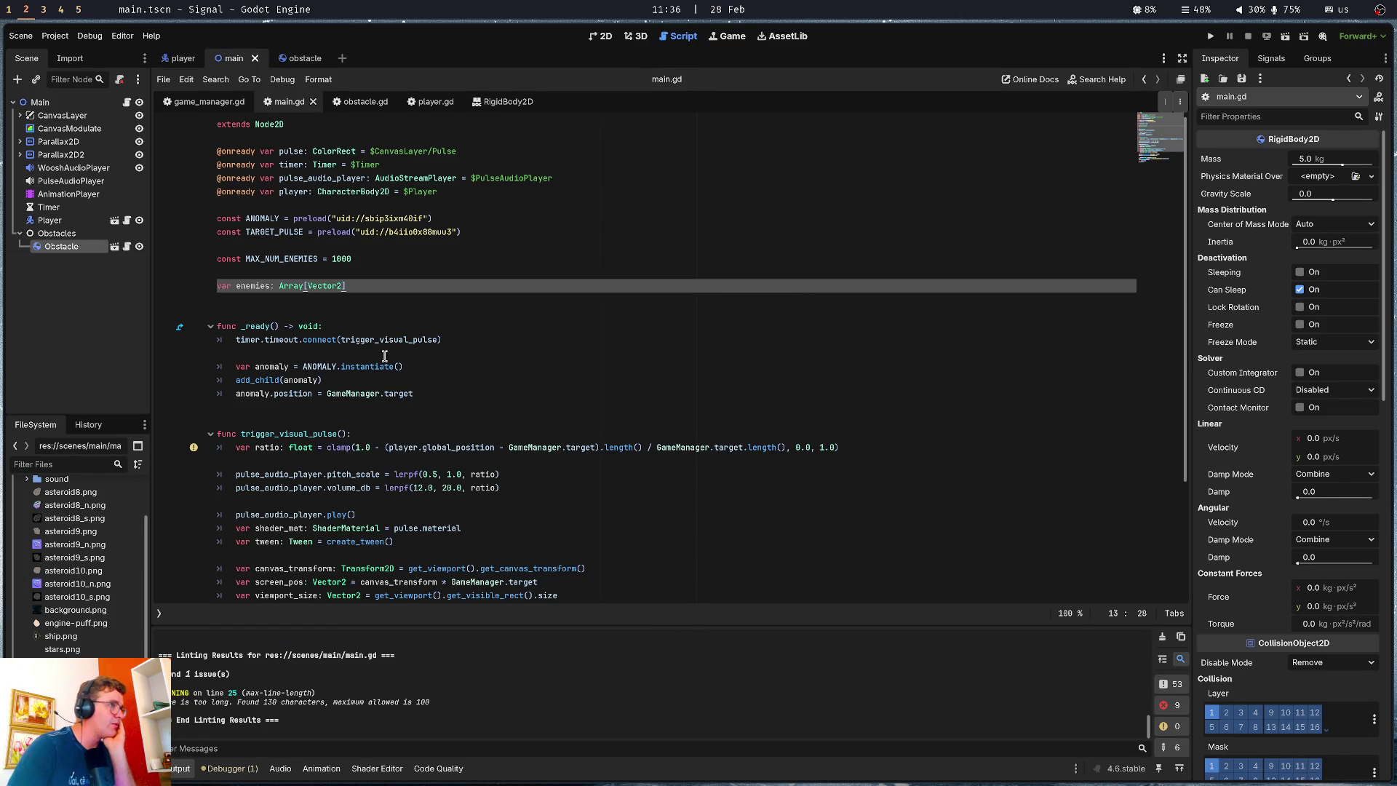
Select and inspect the Array[Vector2] type on the enemies declaration
key("ctrl+shift+Left")
key("ctrl+shift+Left")
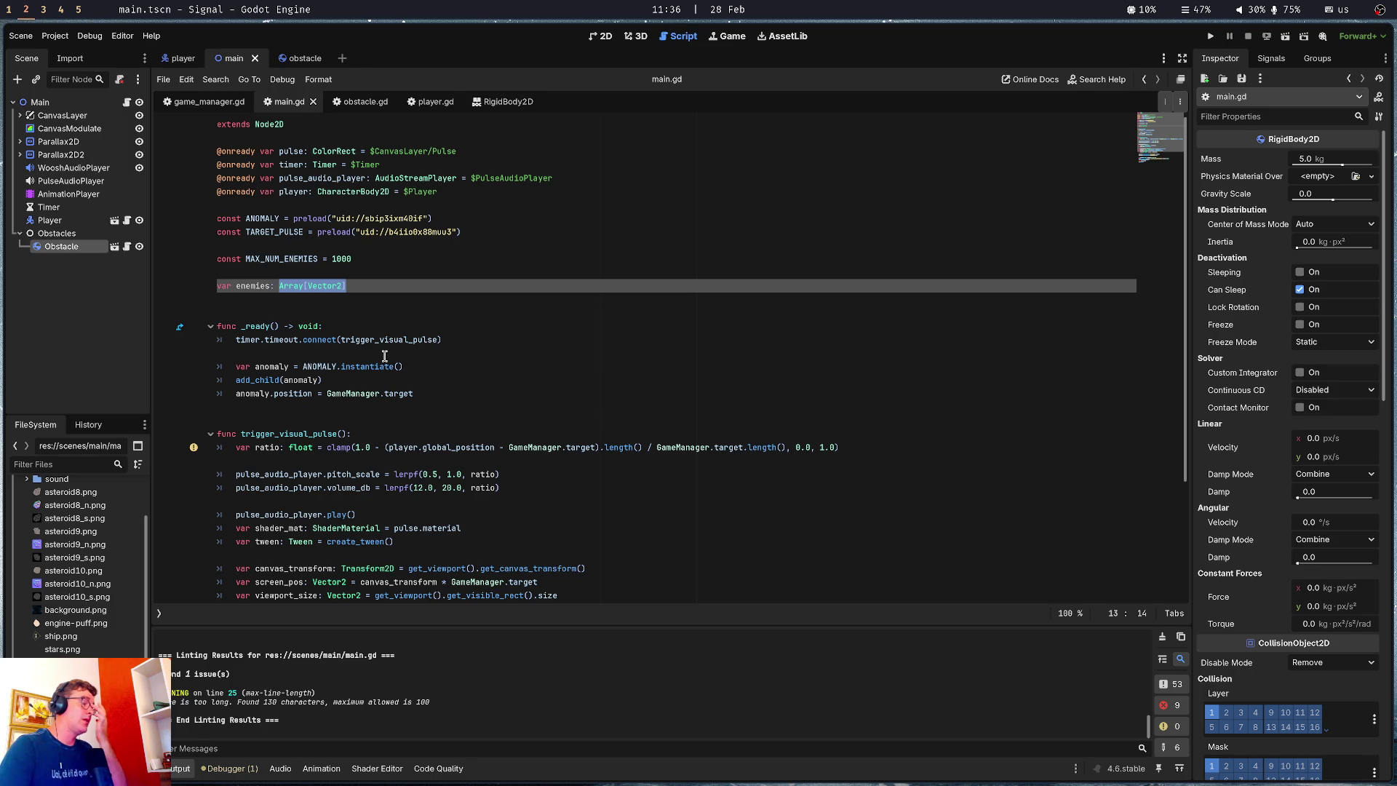
key("Left")
key("ctrl+shift+Right")
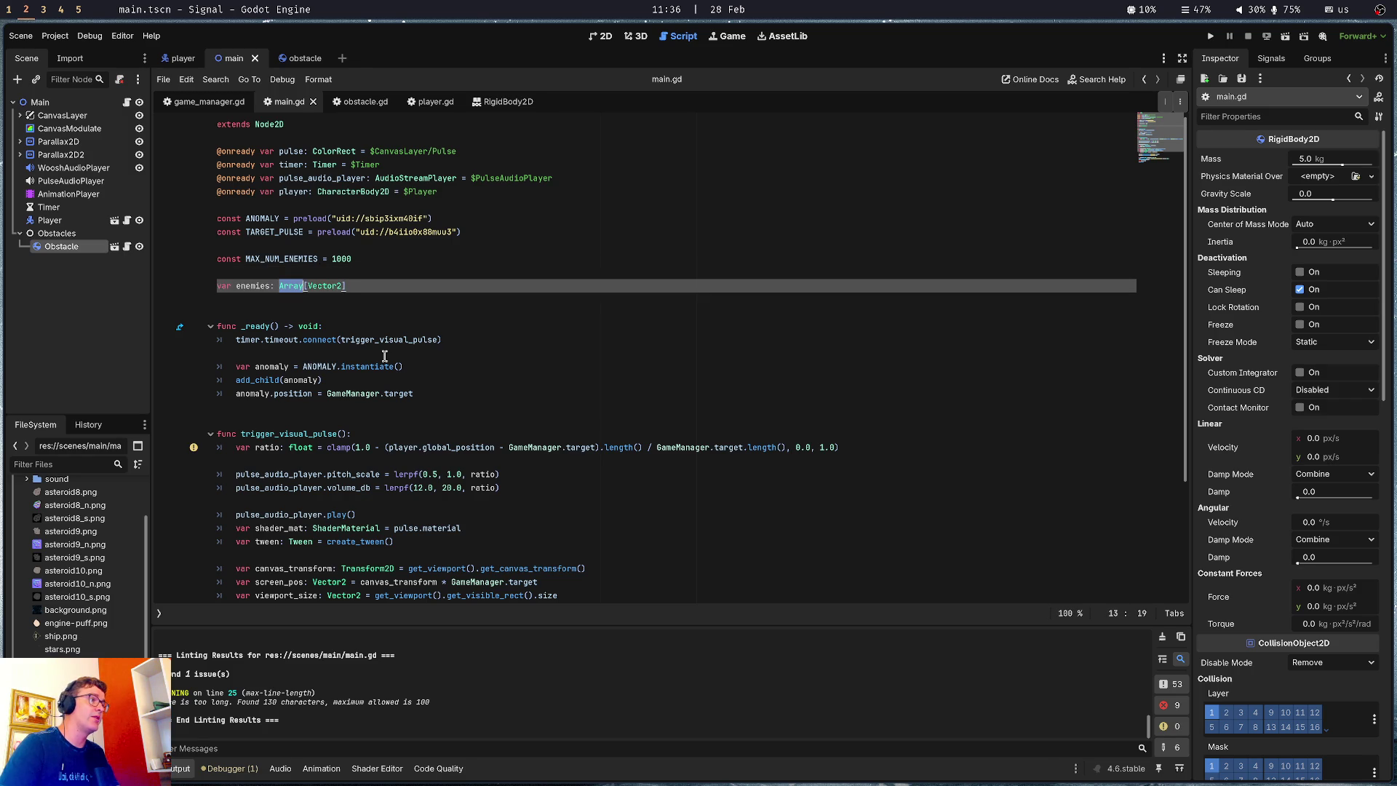
key("Home")
key("ctrl+Right")
key("ctrl+Right")
key("ctrl+shift+Right")
key("ctrl+shift+Right")
key("ctrl+shift+Right")
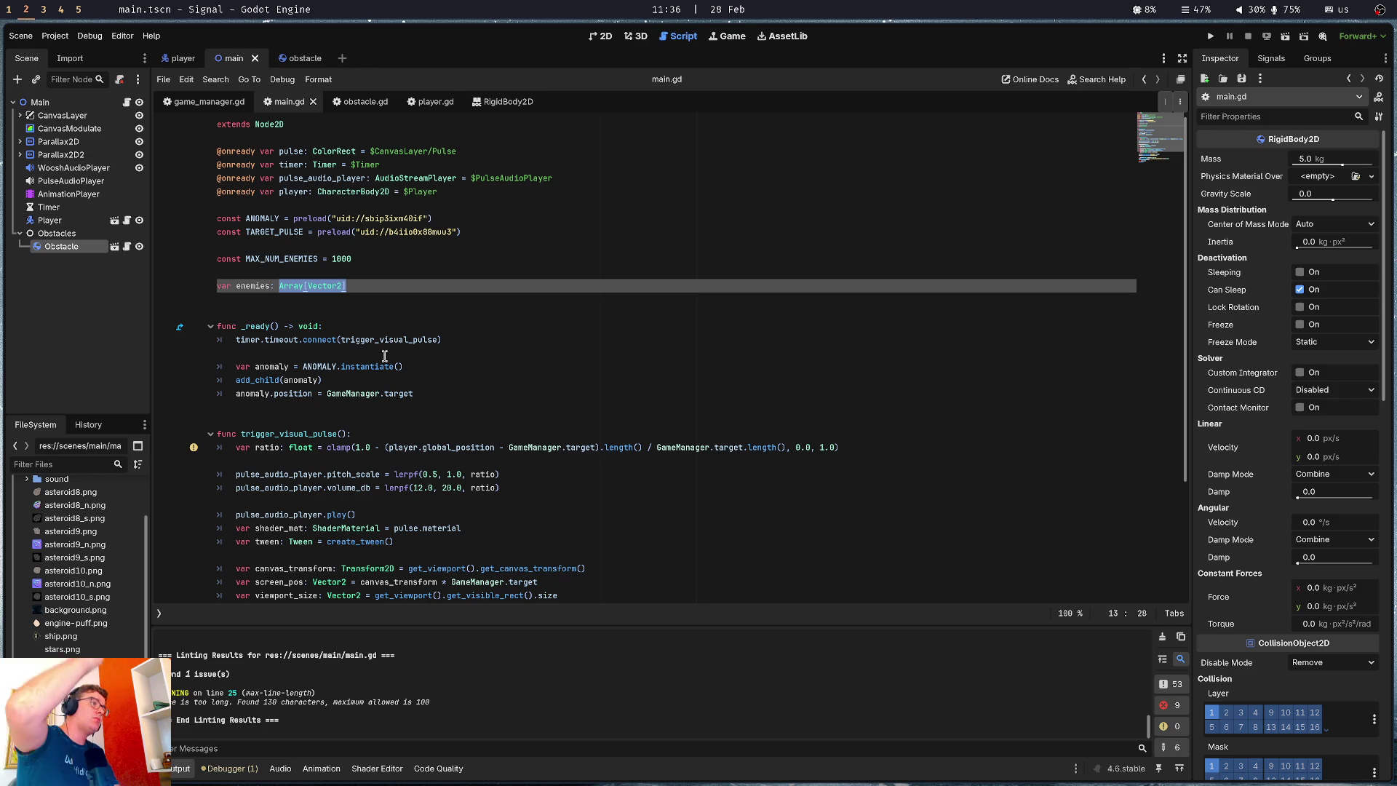
Deselect the type and bring up the Excalidraw asteroid diagram
key("Right")
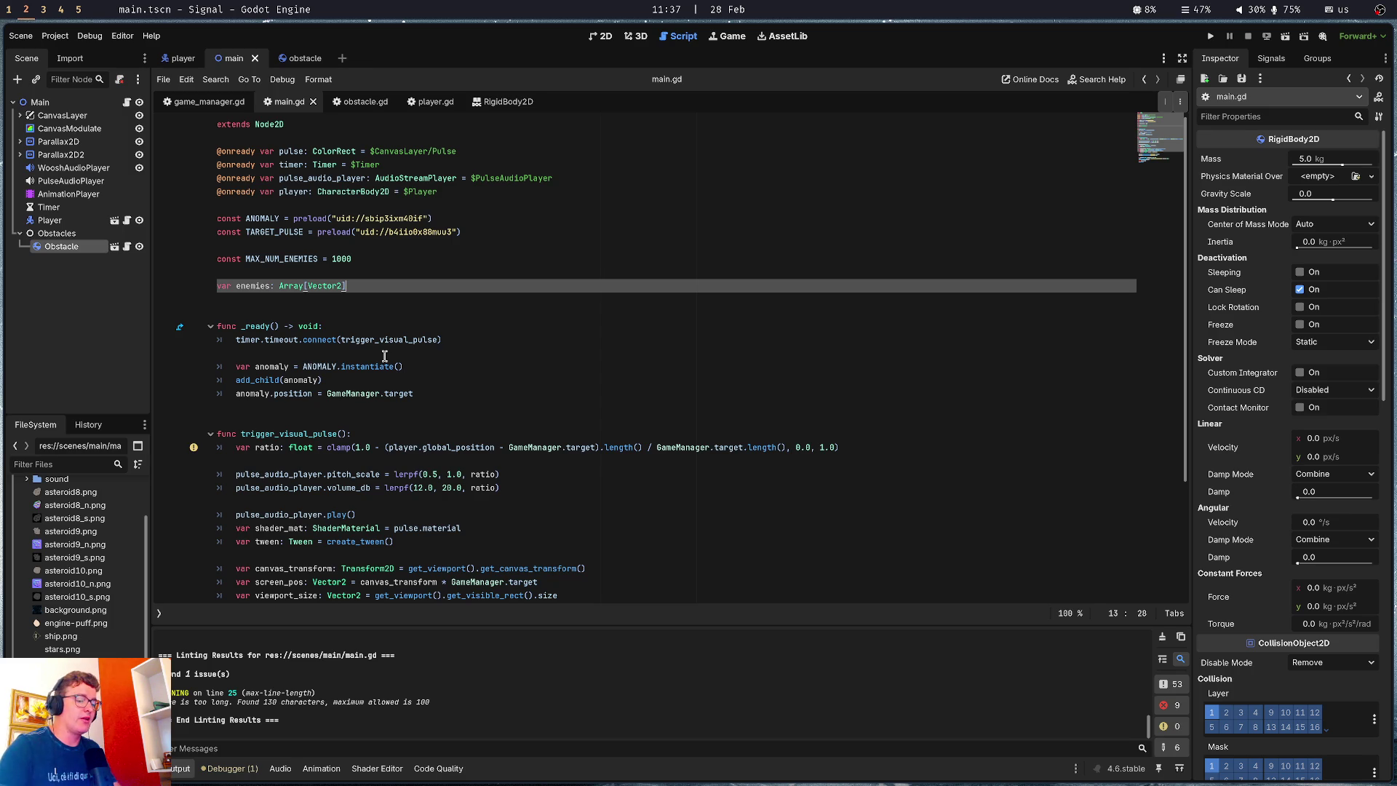
key("super+3")
key("super+1")
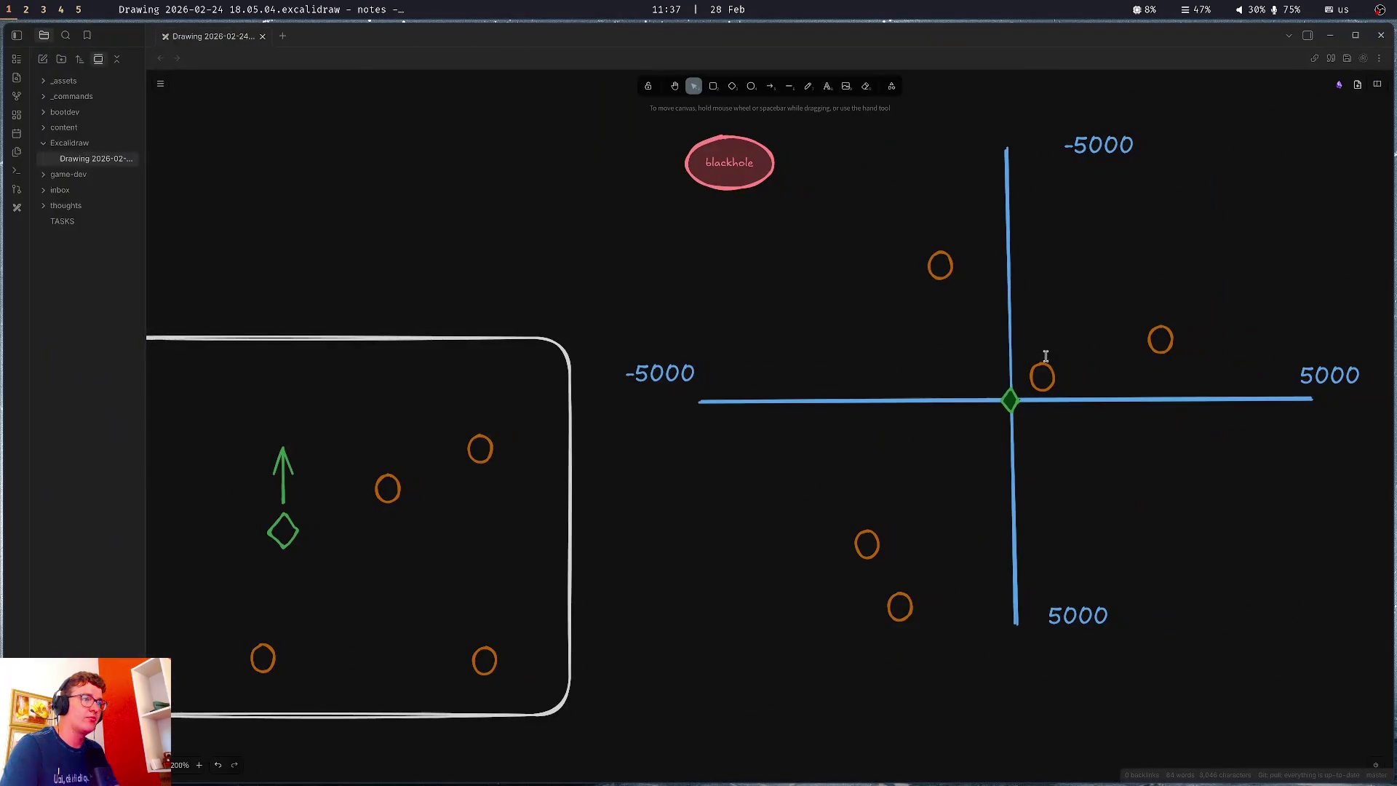
Move the white rounded frame around the player and nearby orange asteroids, then return to Godot
left_click_drag(360, 554, 685, 471)
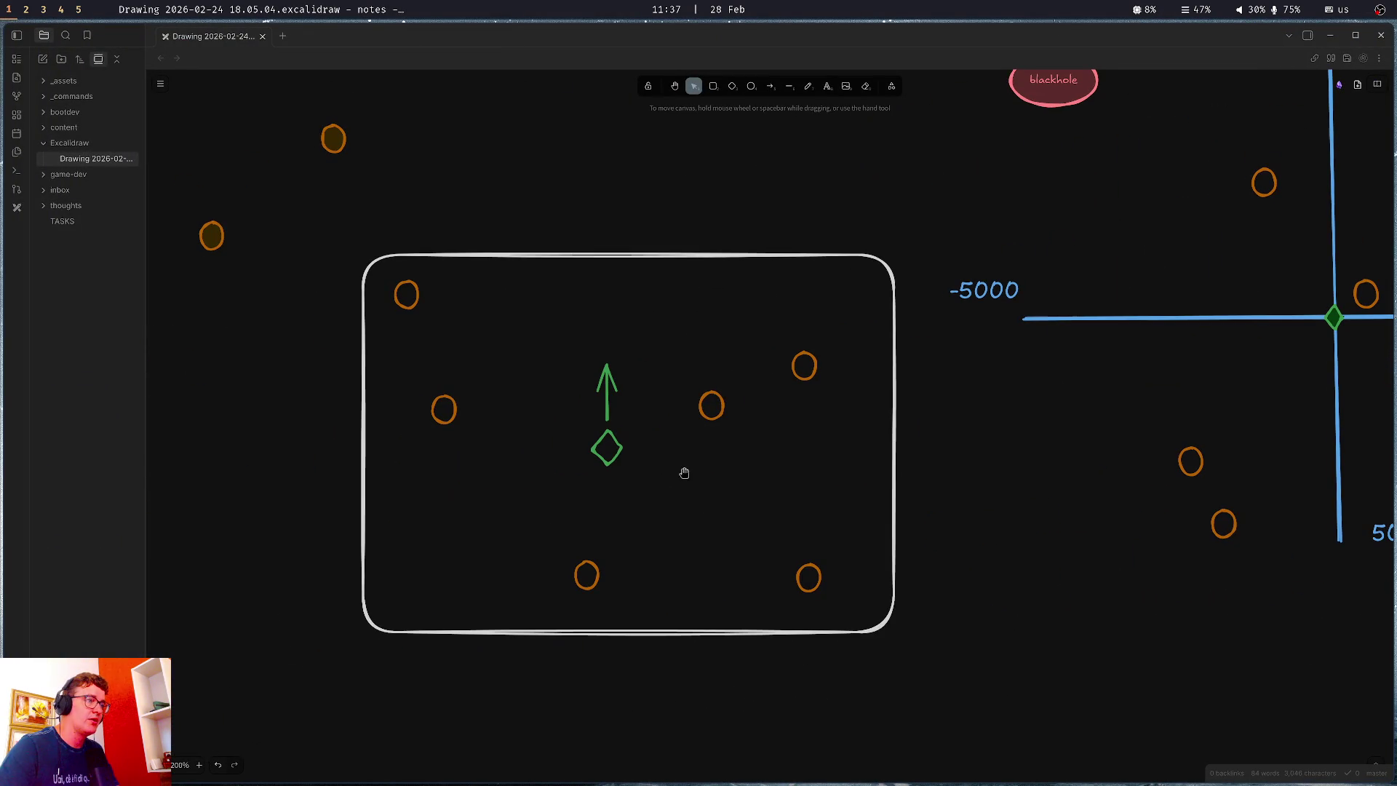
mouse_move(704, 256)
left_mouse_down()
mouse_move(547, 175)
mouse_move(553, 130)
left_mouse_up()
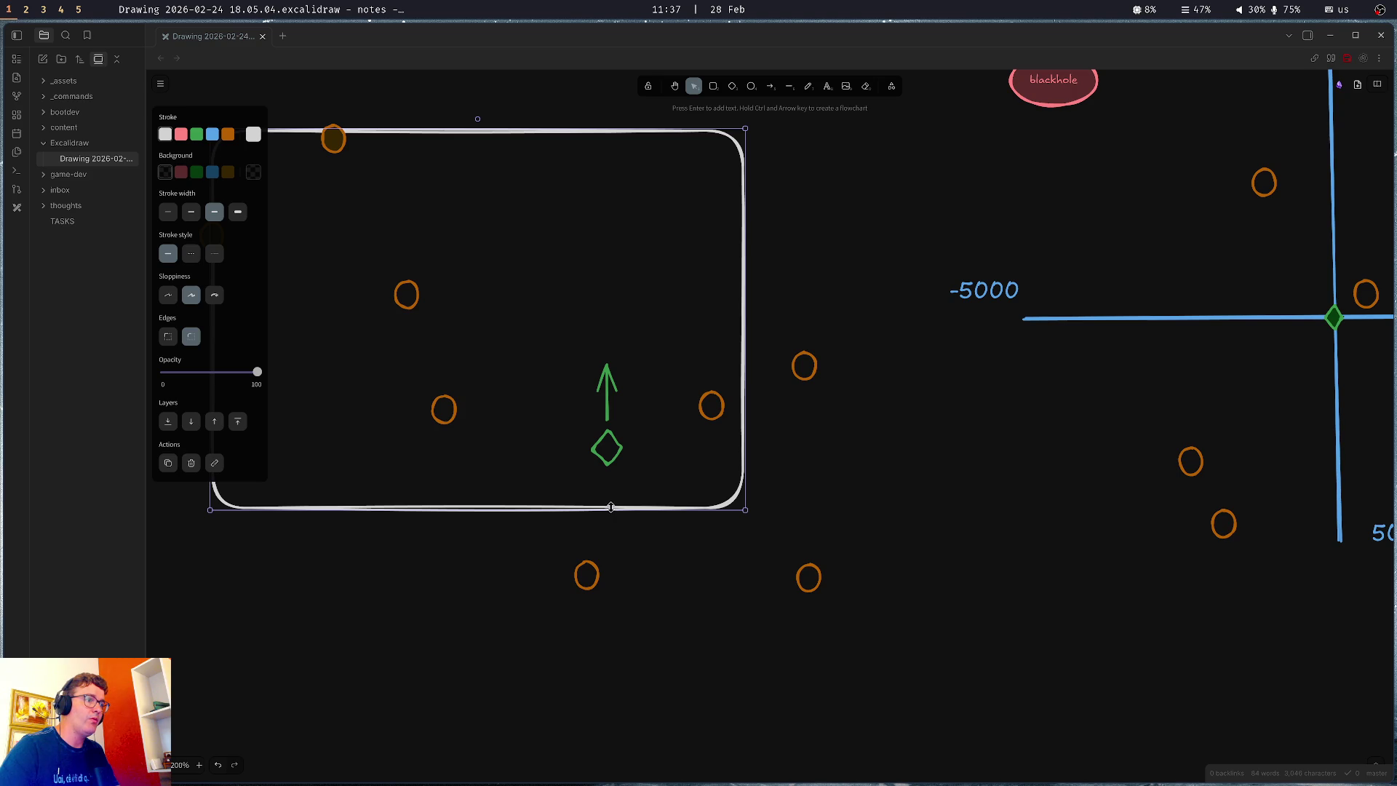
mouse_move(735, 349)
left_mouse_down()
mouse_move(860, 469)
mouse_move(768, 456)
mouse_move(886, 467)
left_mouse_up()
key("super+2")
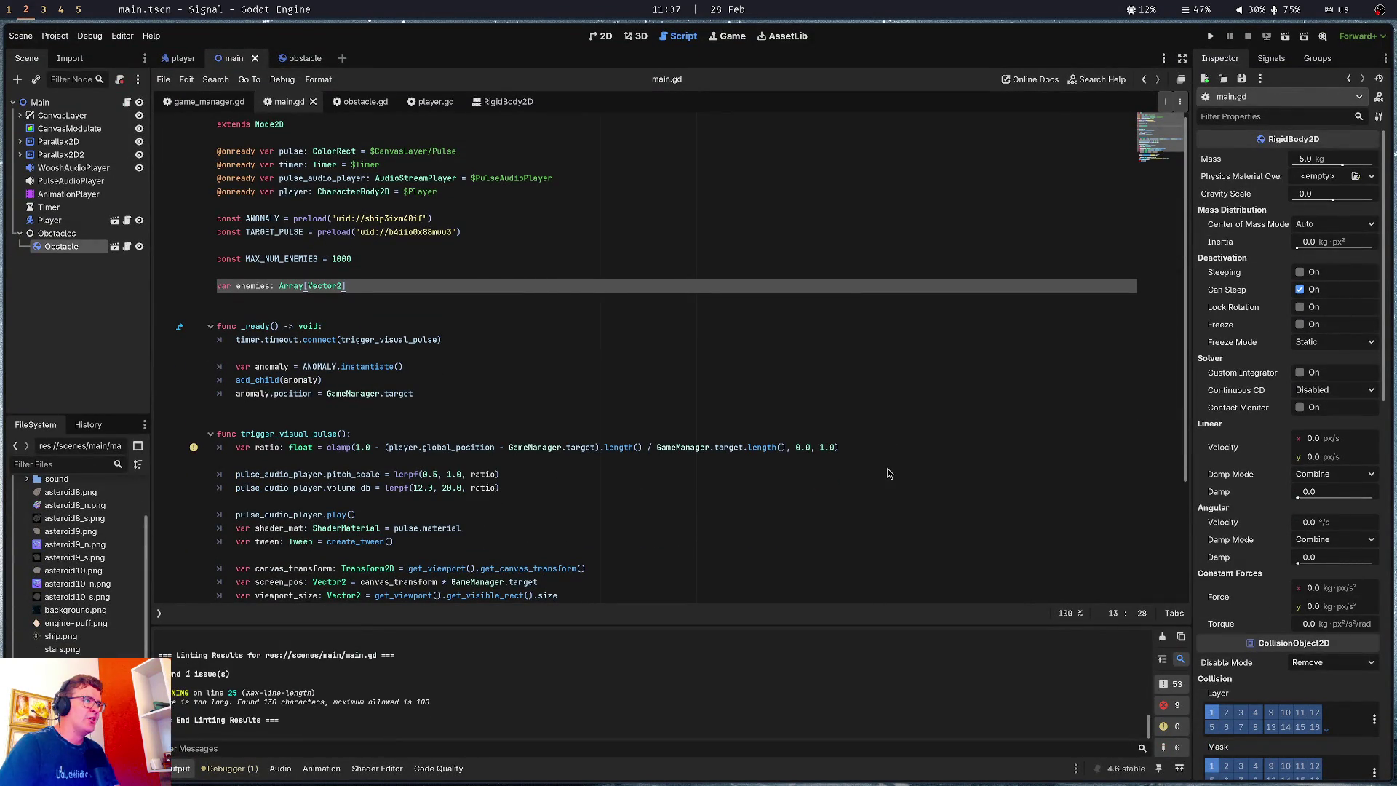
Initialize enemies to [] and start 'for x in MAX_NUM_ENEMIES' at the end of _ready
type("['")
key("BackSpace")
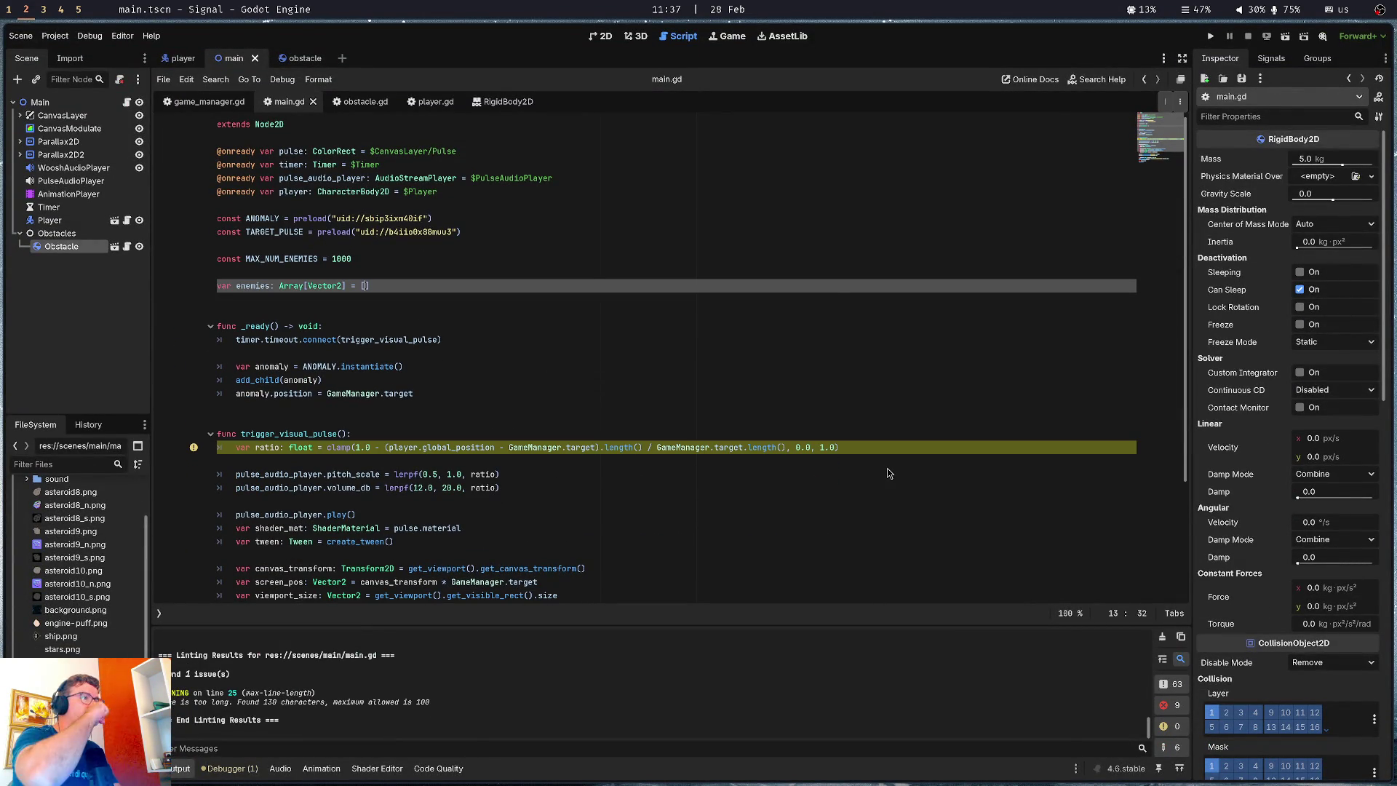
key("Down")
key("Down")
key("Down")
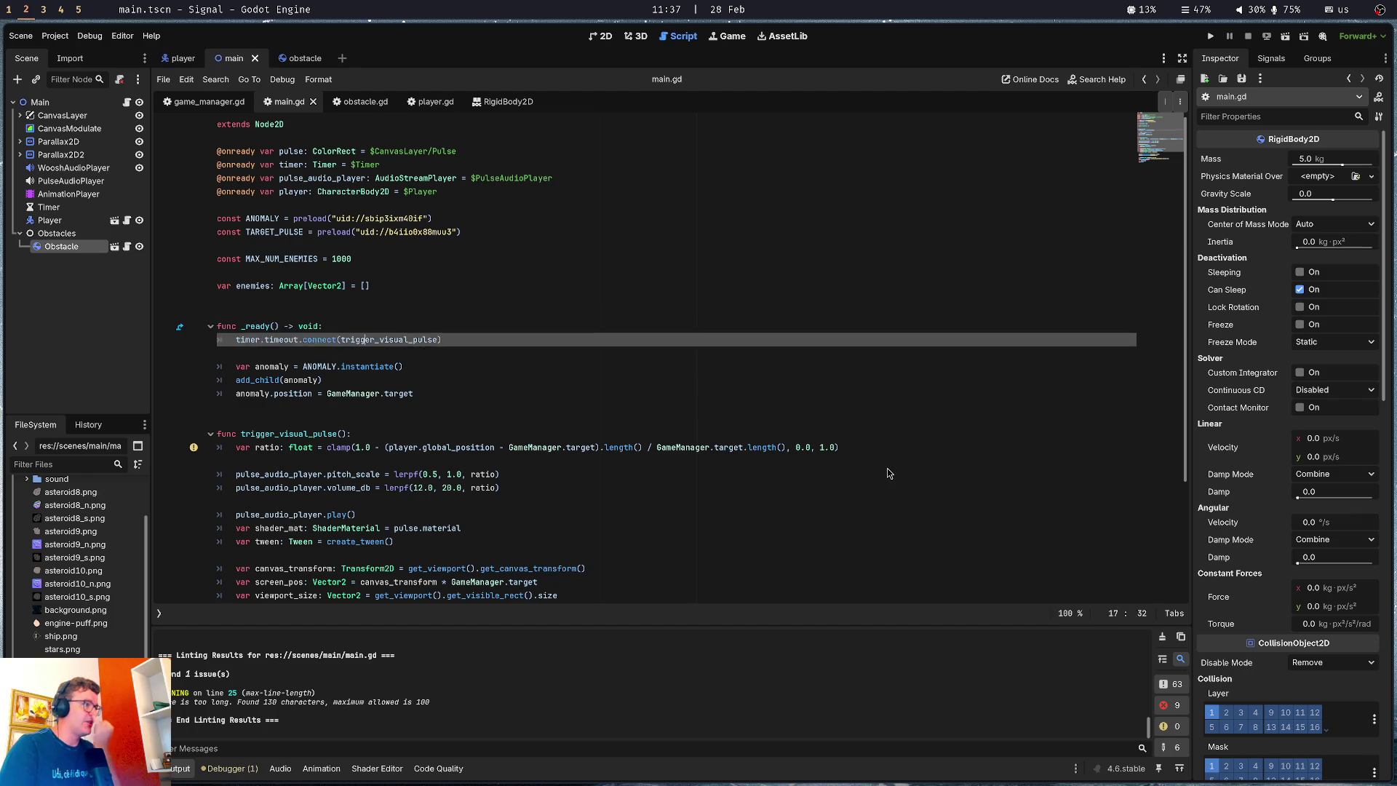
key("Down")
key("Return")
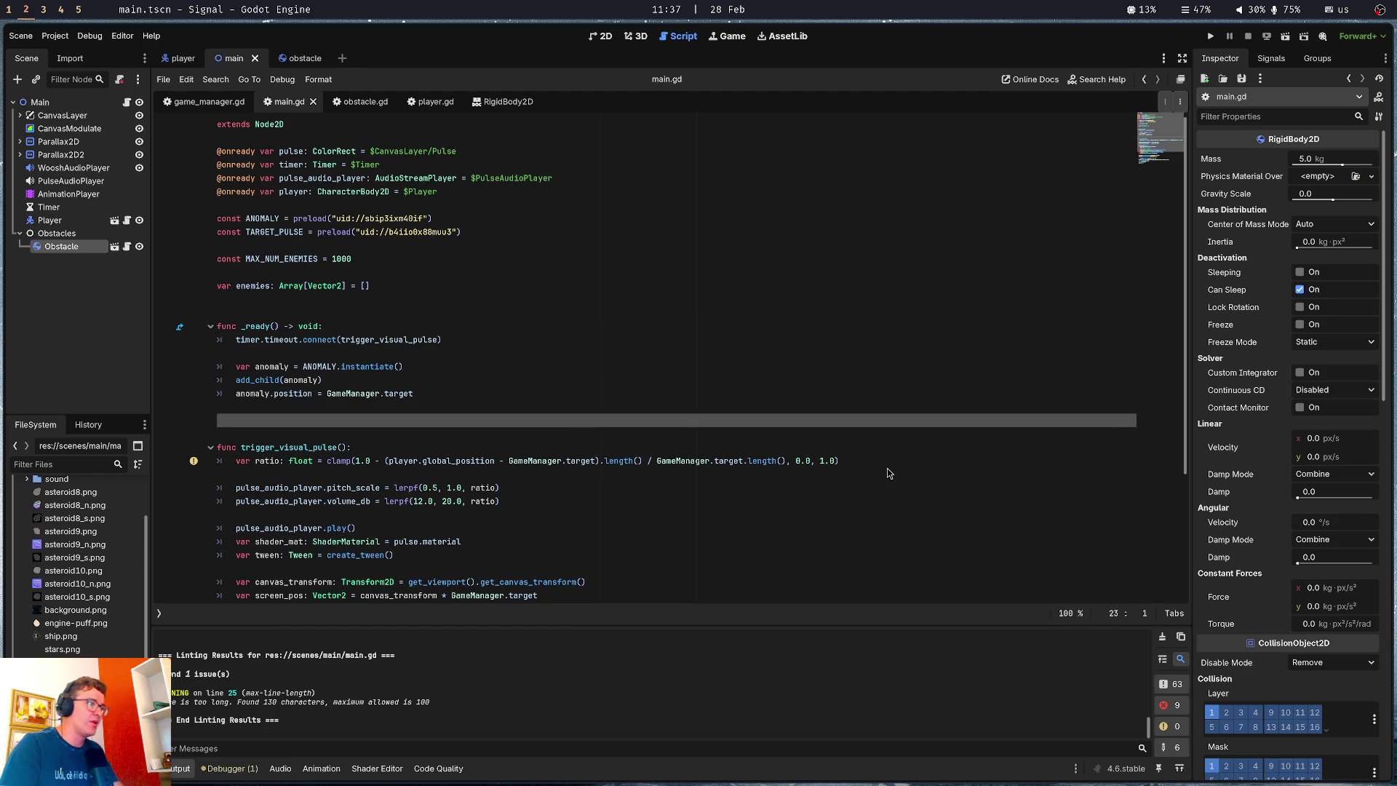
type("for ")
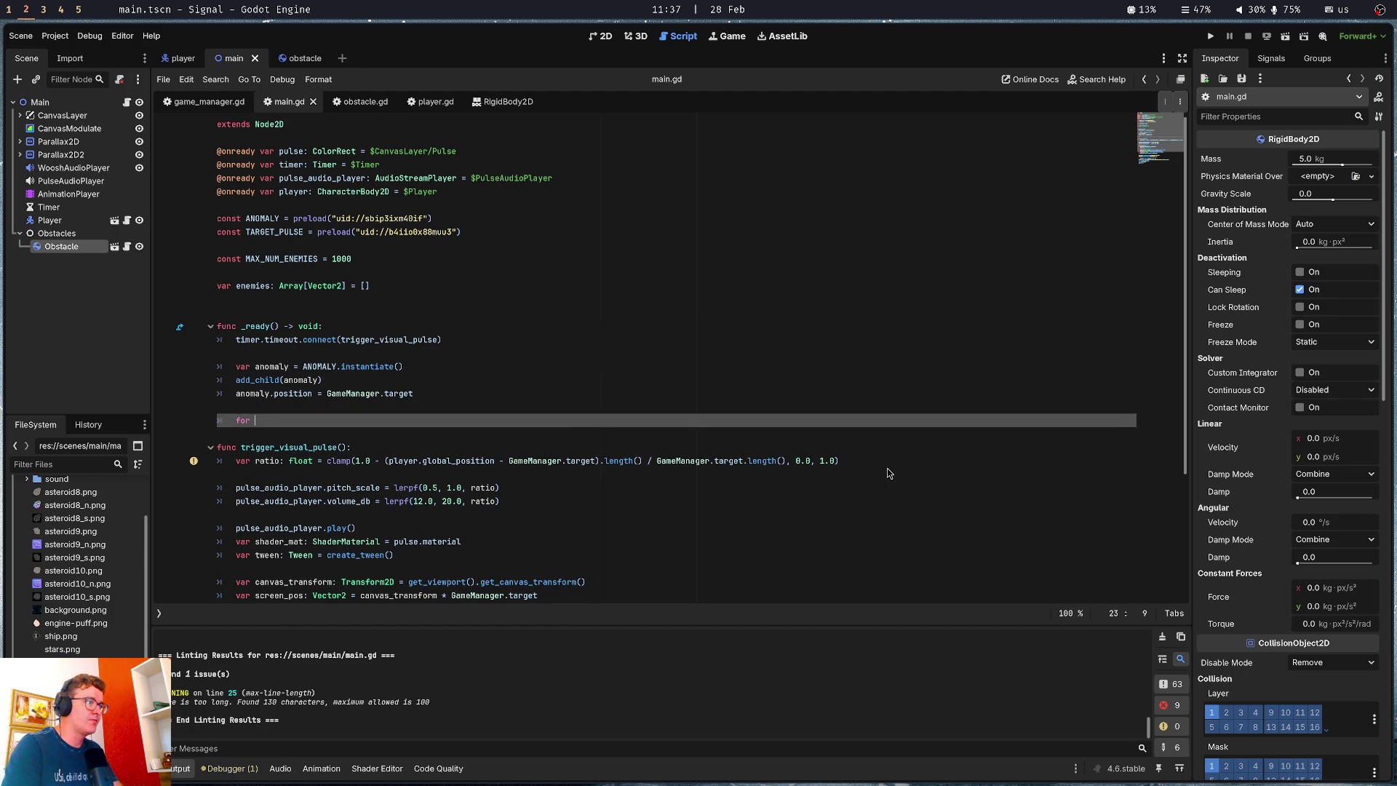
type("x ")
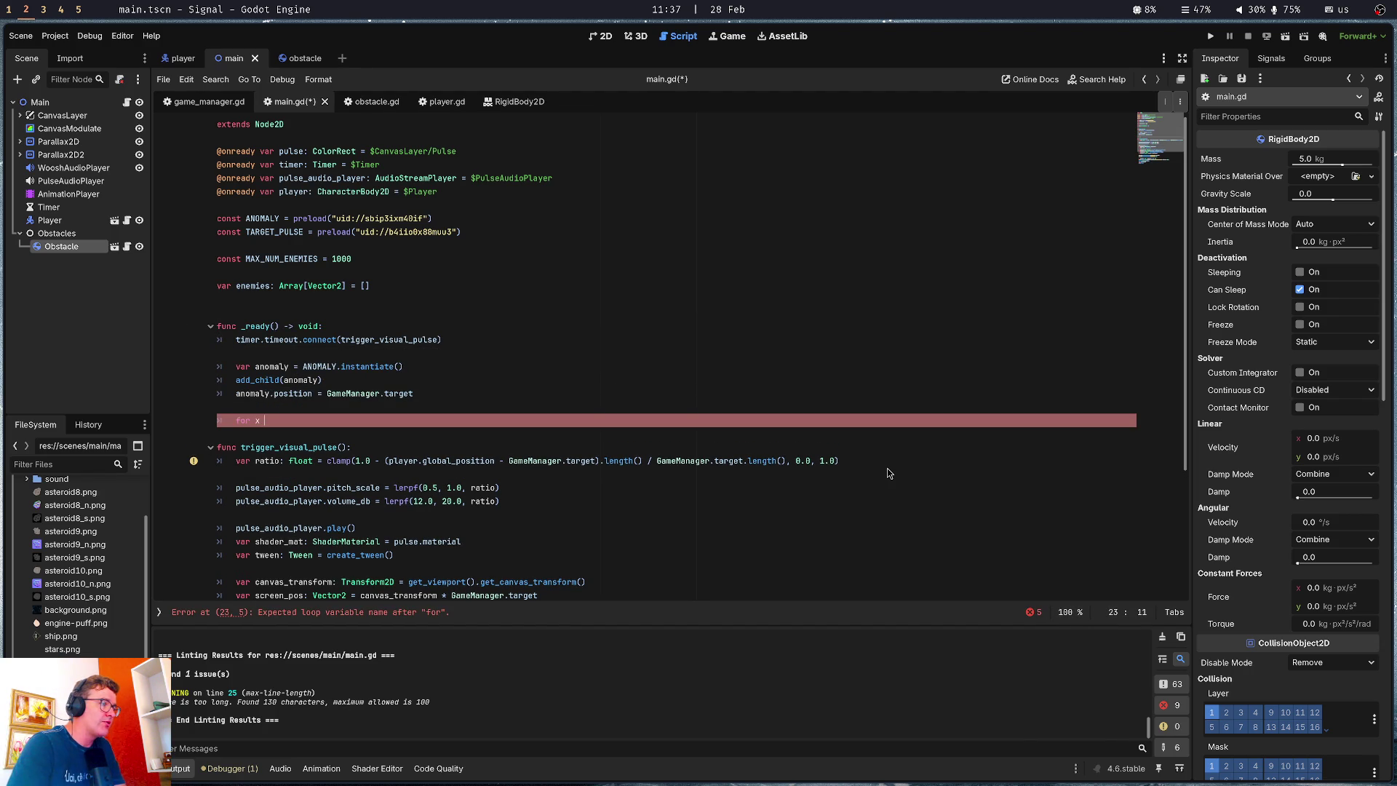
type("in MAX_N")
key("Return")
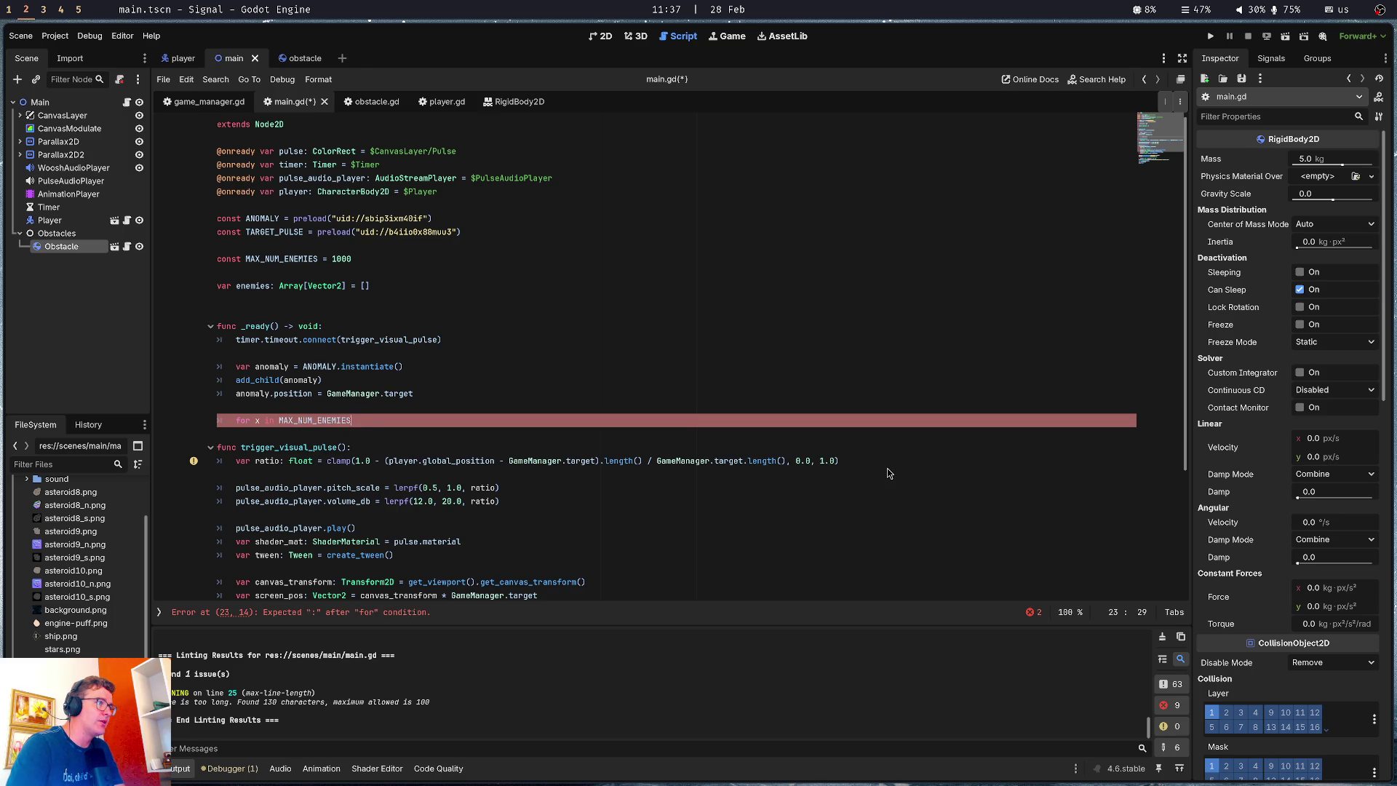
key("Return")
In the loop, declare var pos: Vector2 = Vector2(randf(-5000, 5000), randf(-5000, 5000))
type("arra")
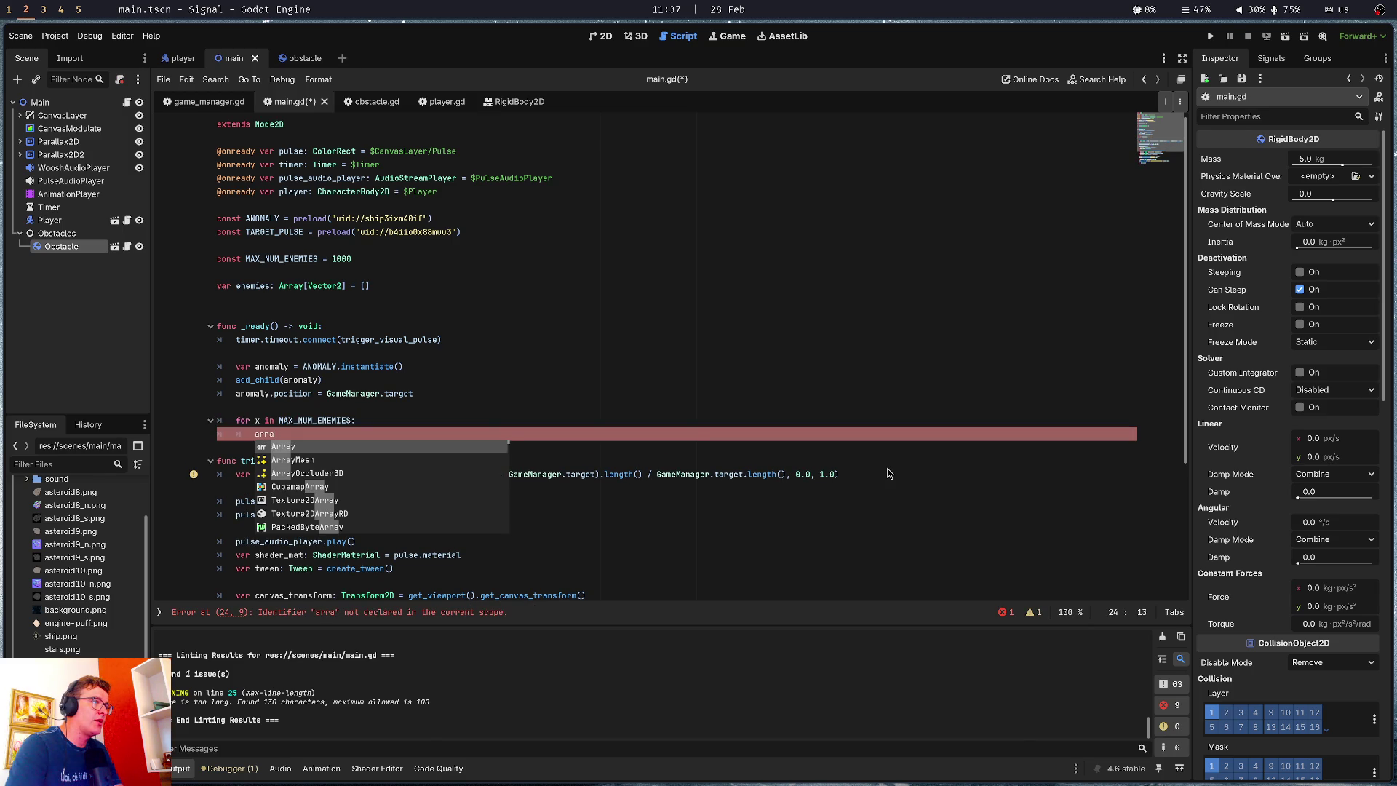
key("BackSpace")
key("BackSpace")
key("BackSpace")
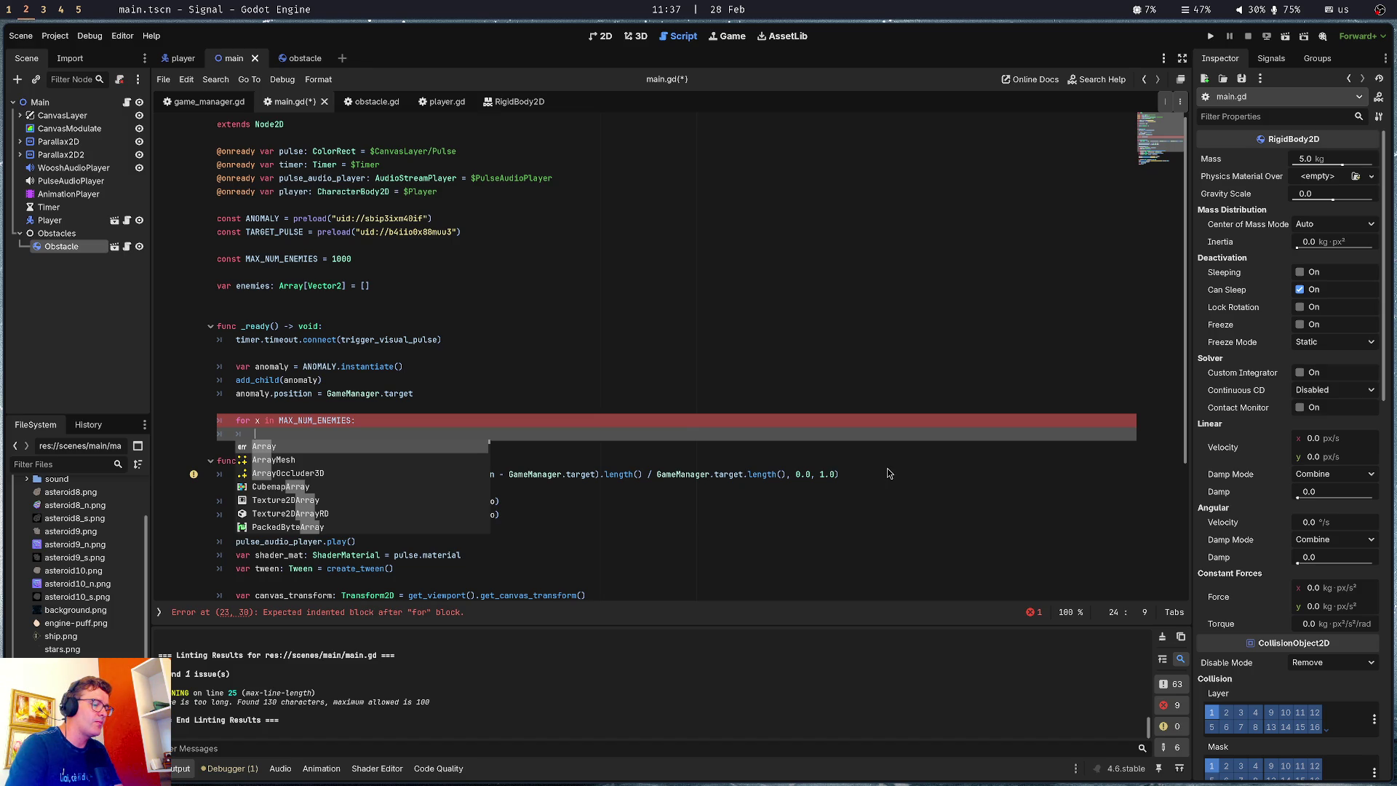
type("var pos")
key("BackSpace")
type(": Vector2 = ")
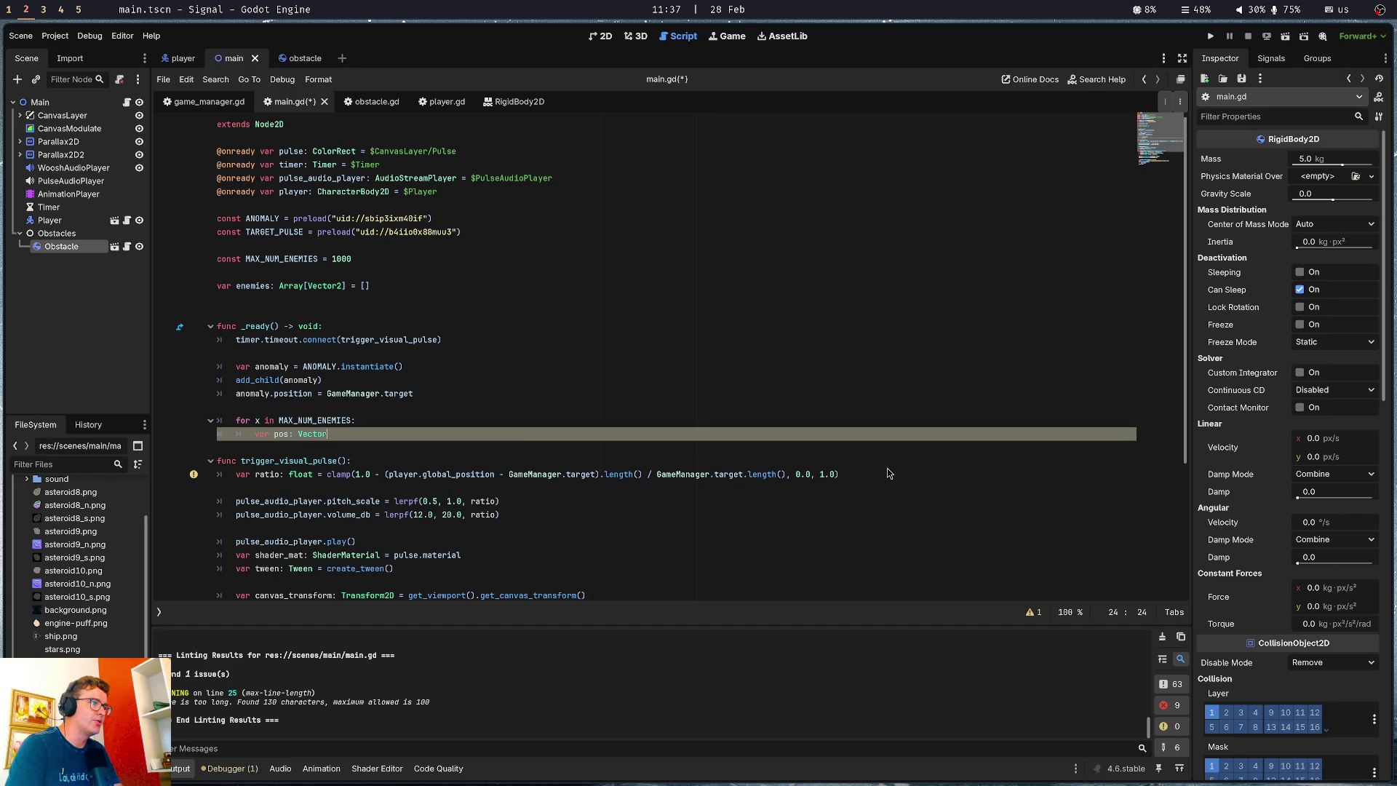
type("Vector2(ranf")
key("Return")
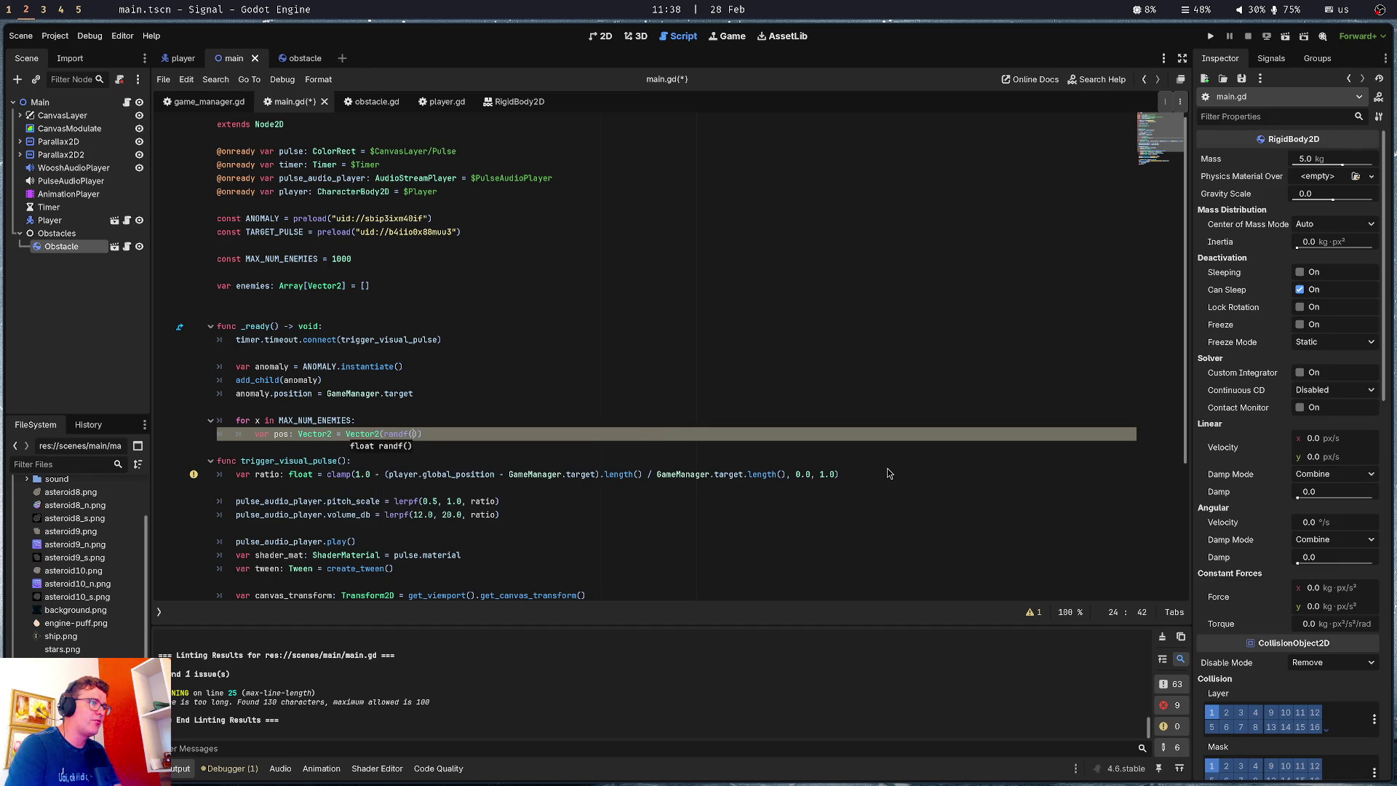
type("-5000")
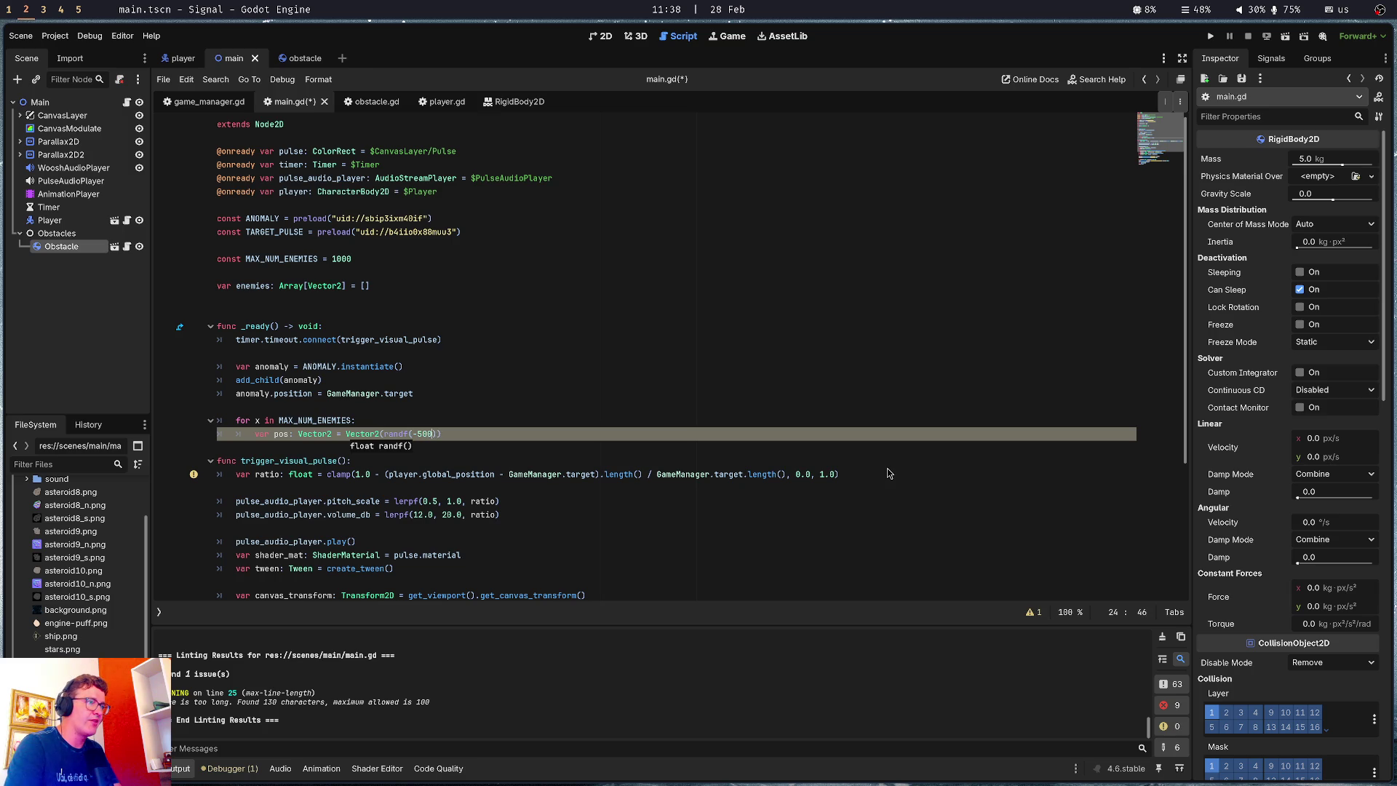
type(", ")
type("5000), ")
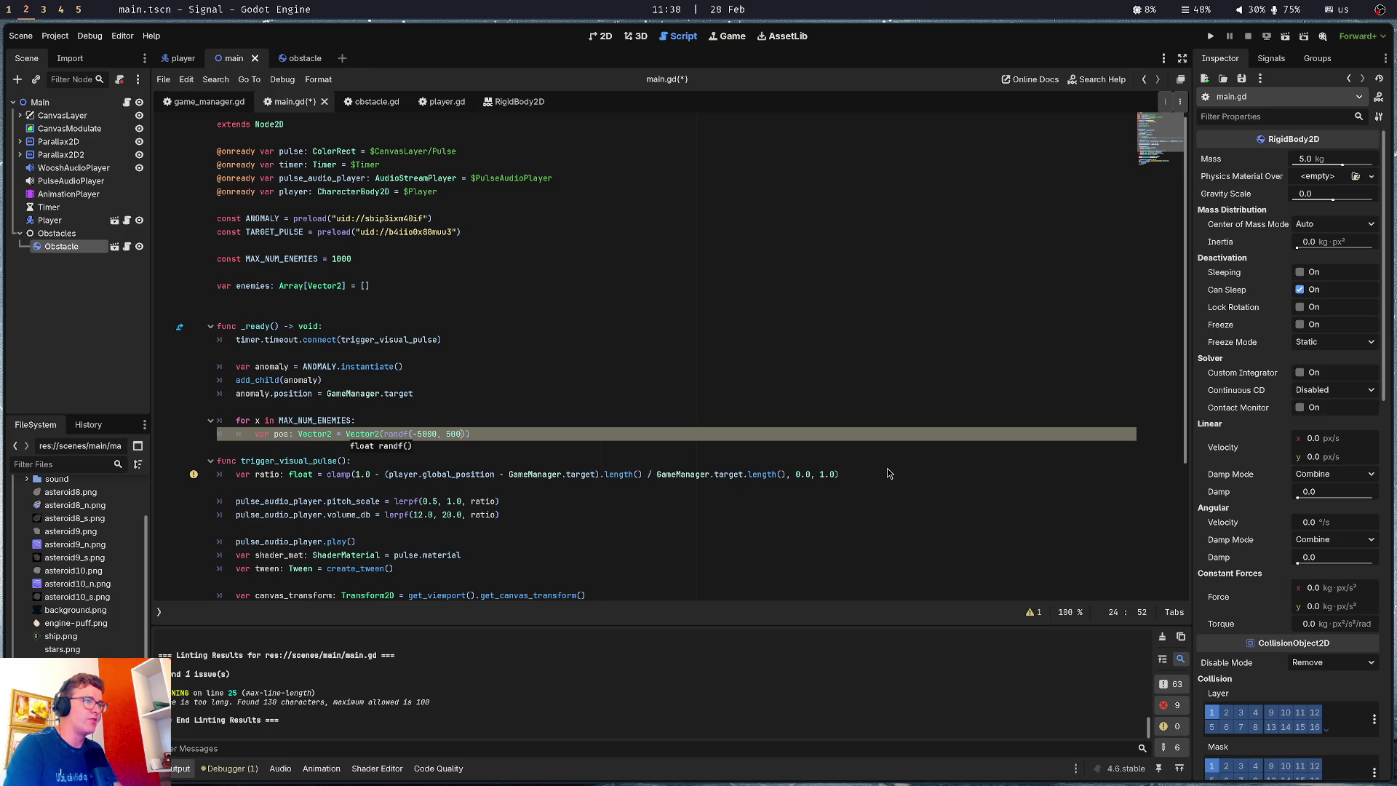
type("ran")
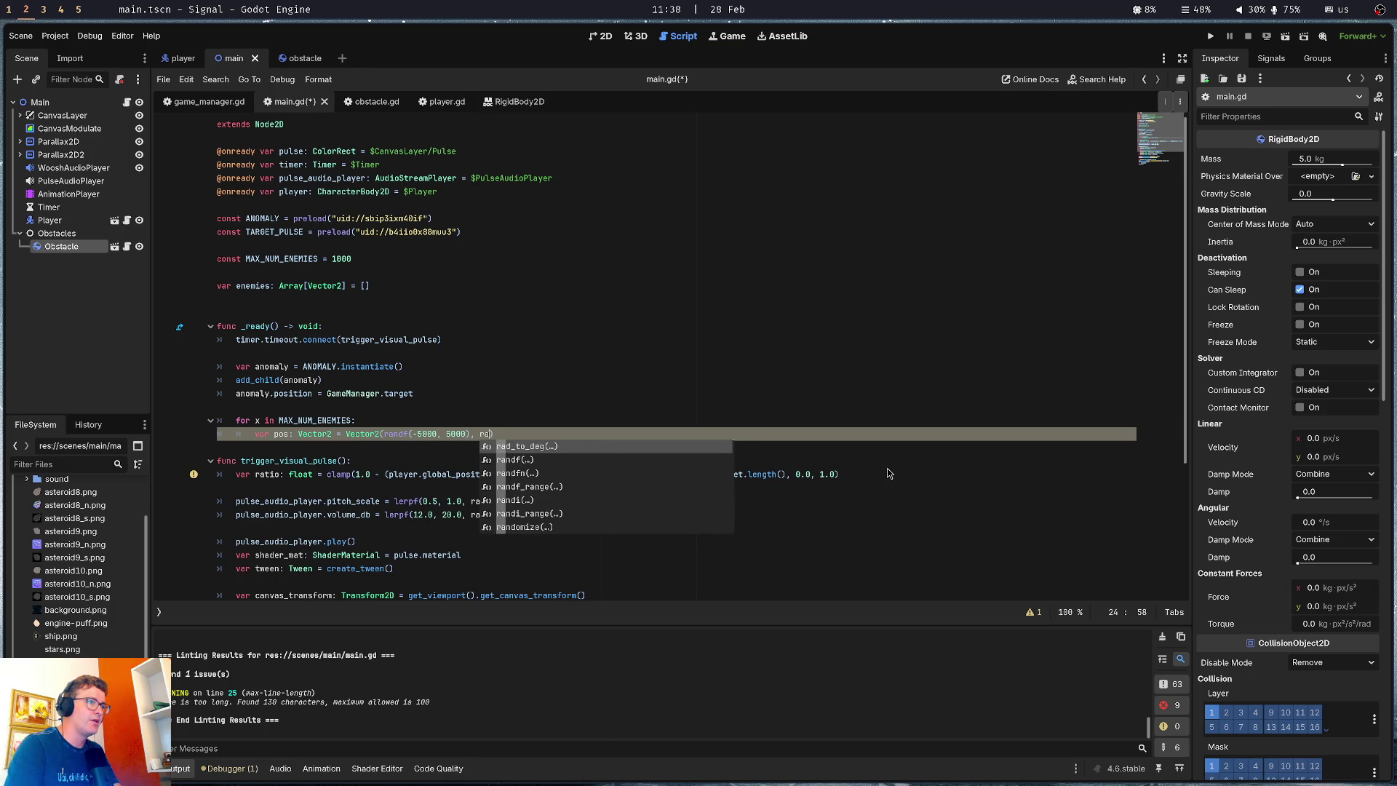
key("Return")
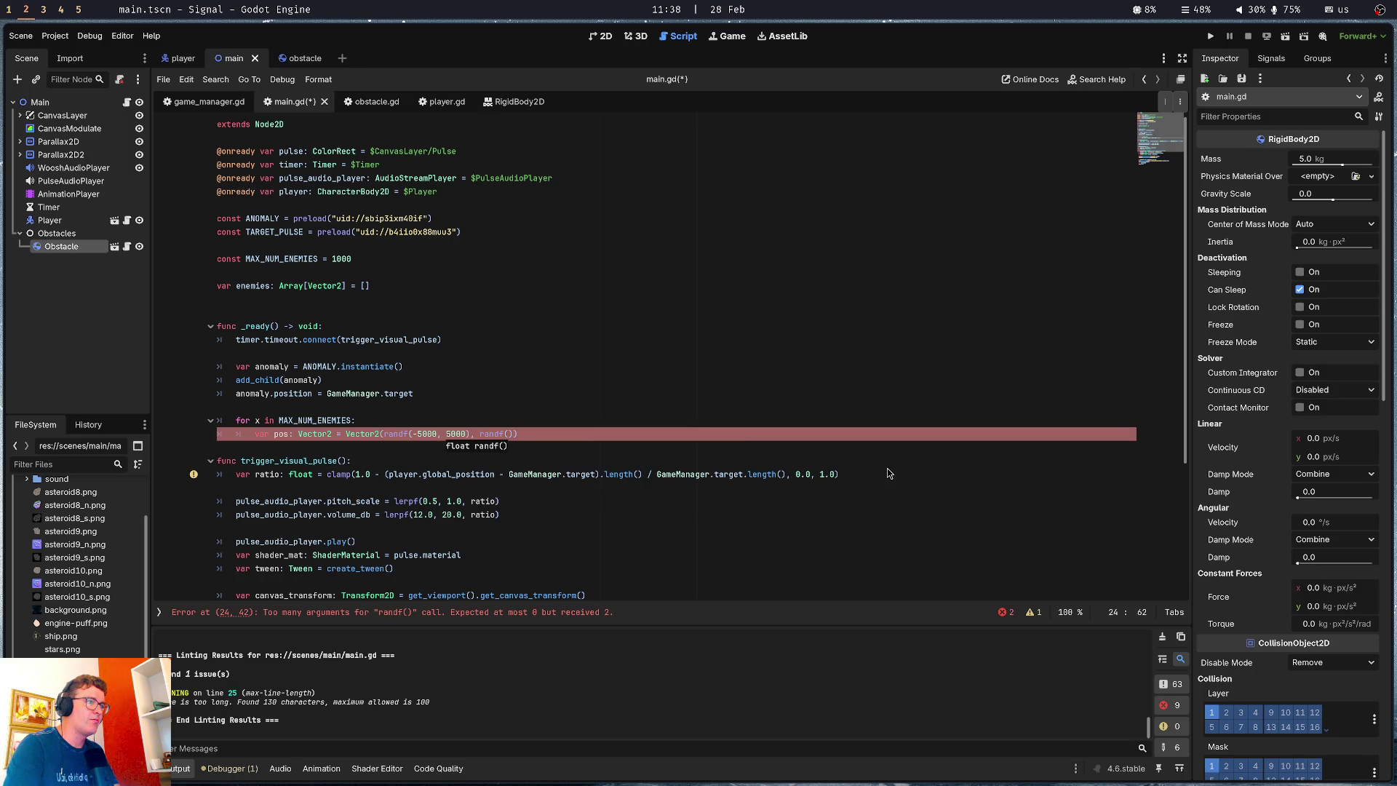
type("-5000, ")
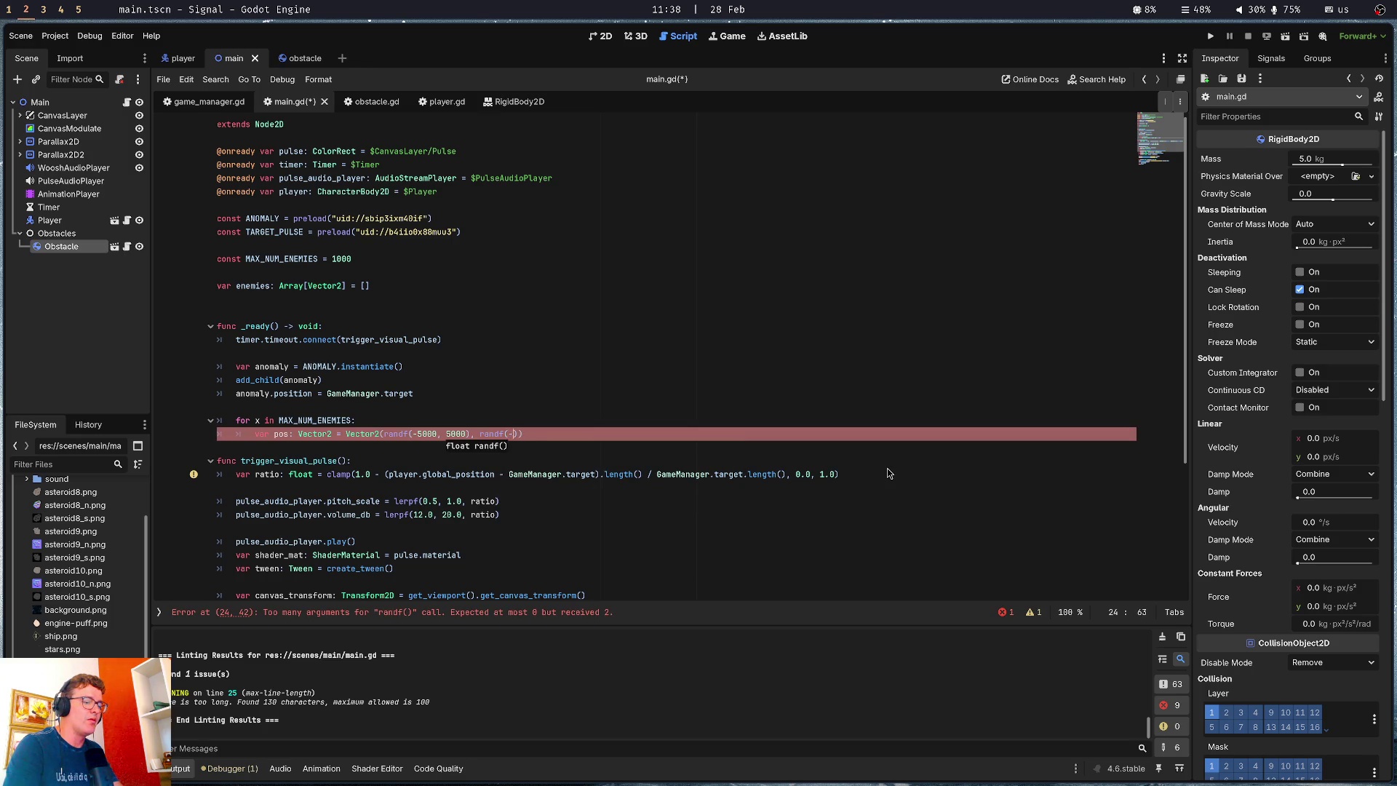
type("5000")
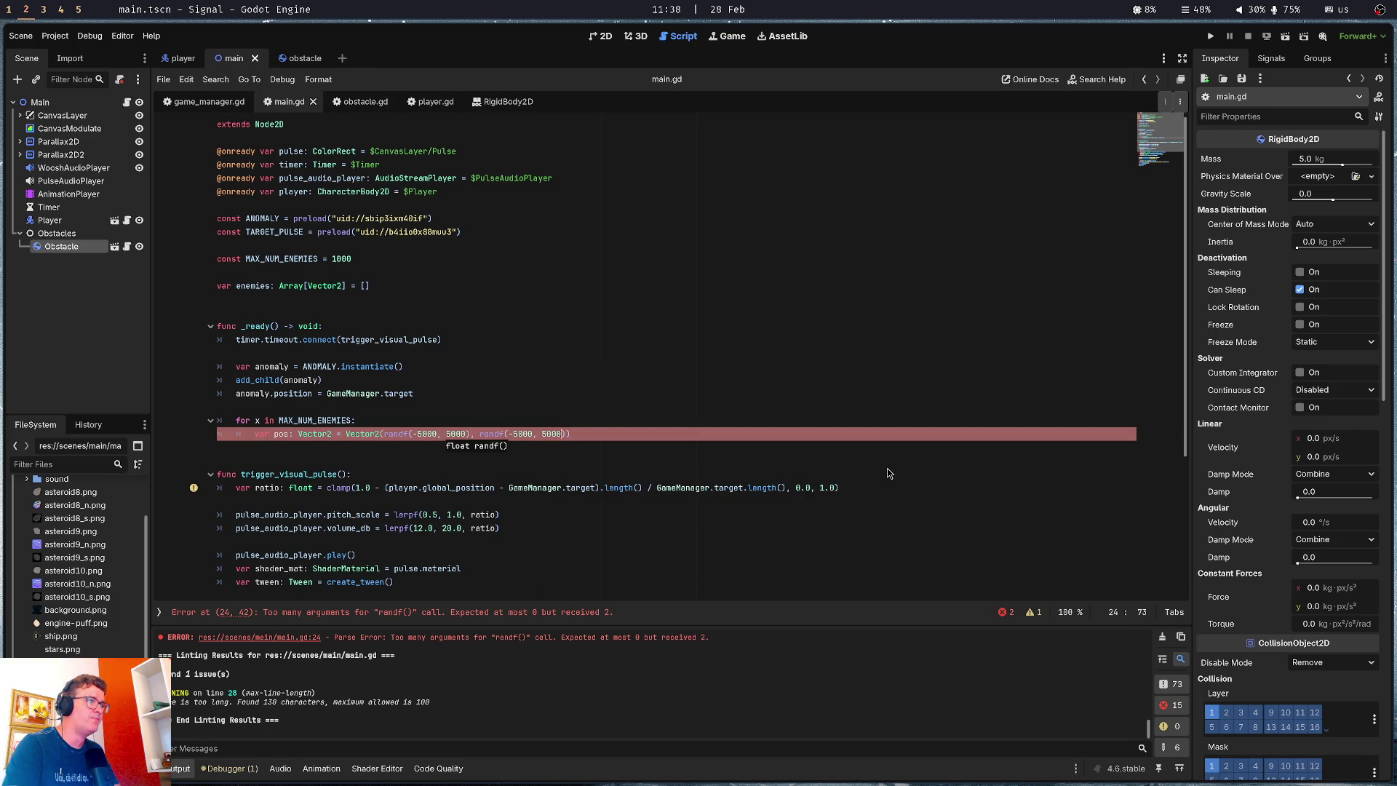
key("ctrl+Return")
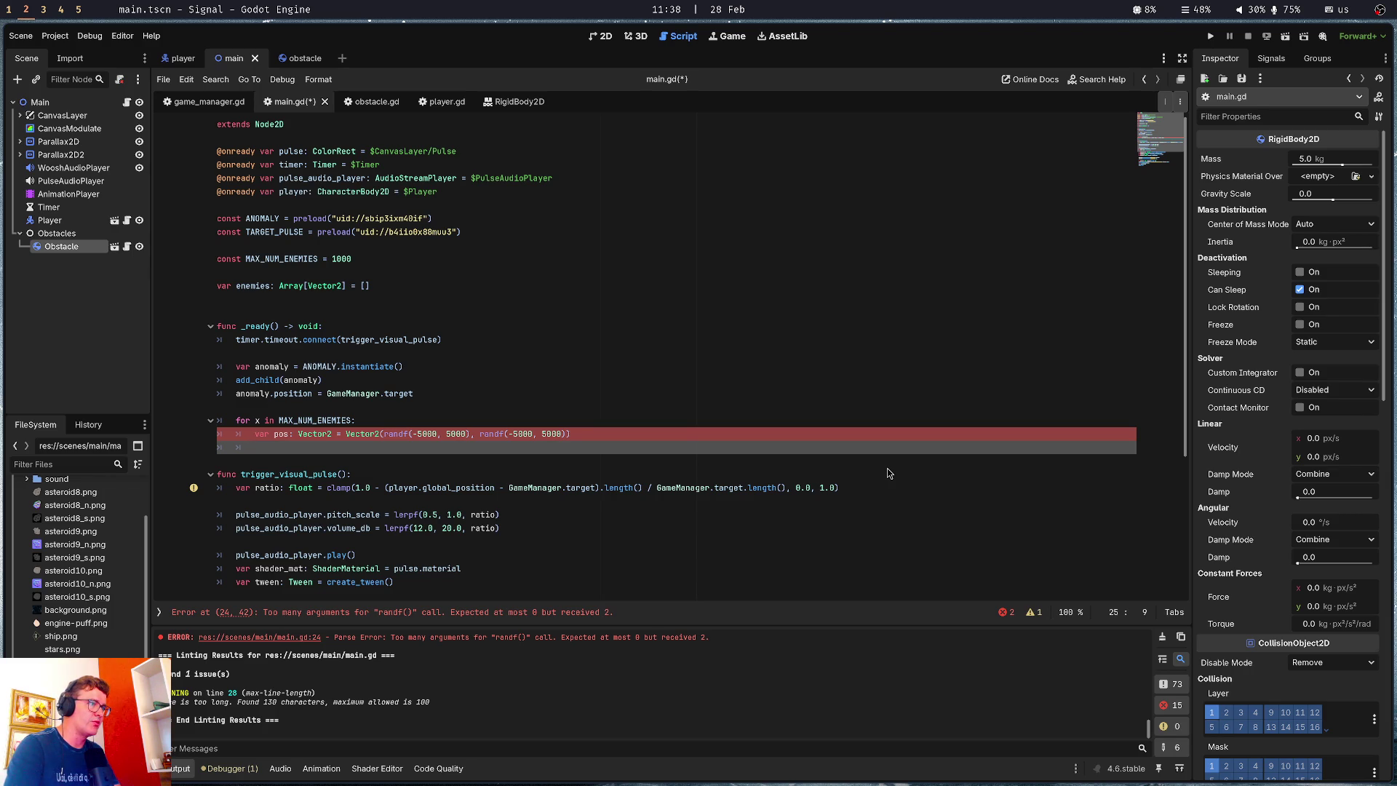
left_click(407, 434)
Change both randf calls in the pos line to randf_range
key("BackSpace")
key("ctrl+space")
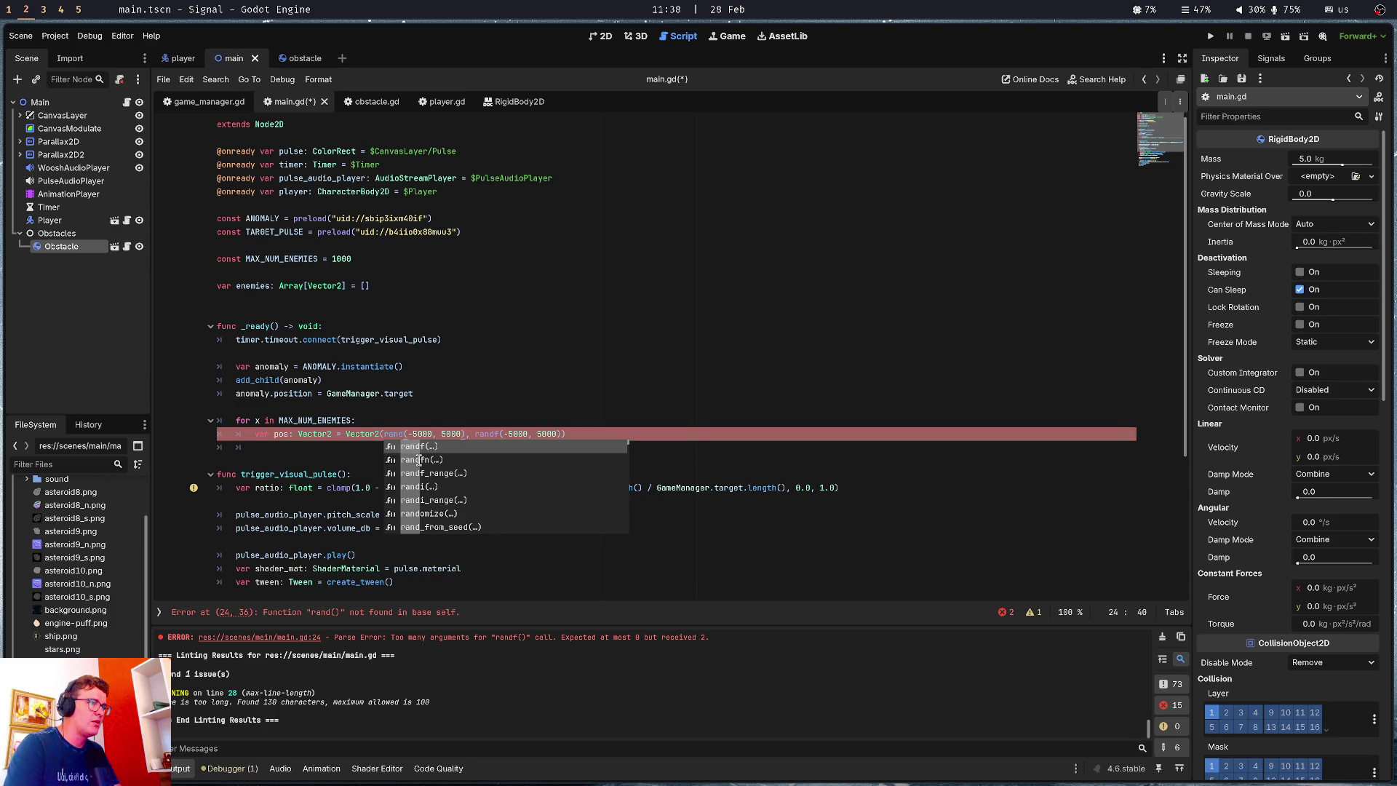
key("Down")
key("Down")
key("Return")
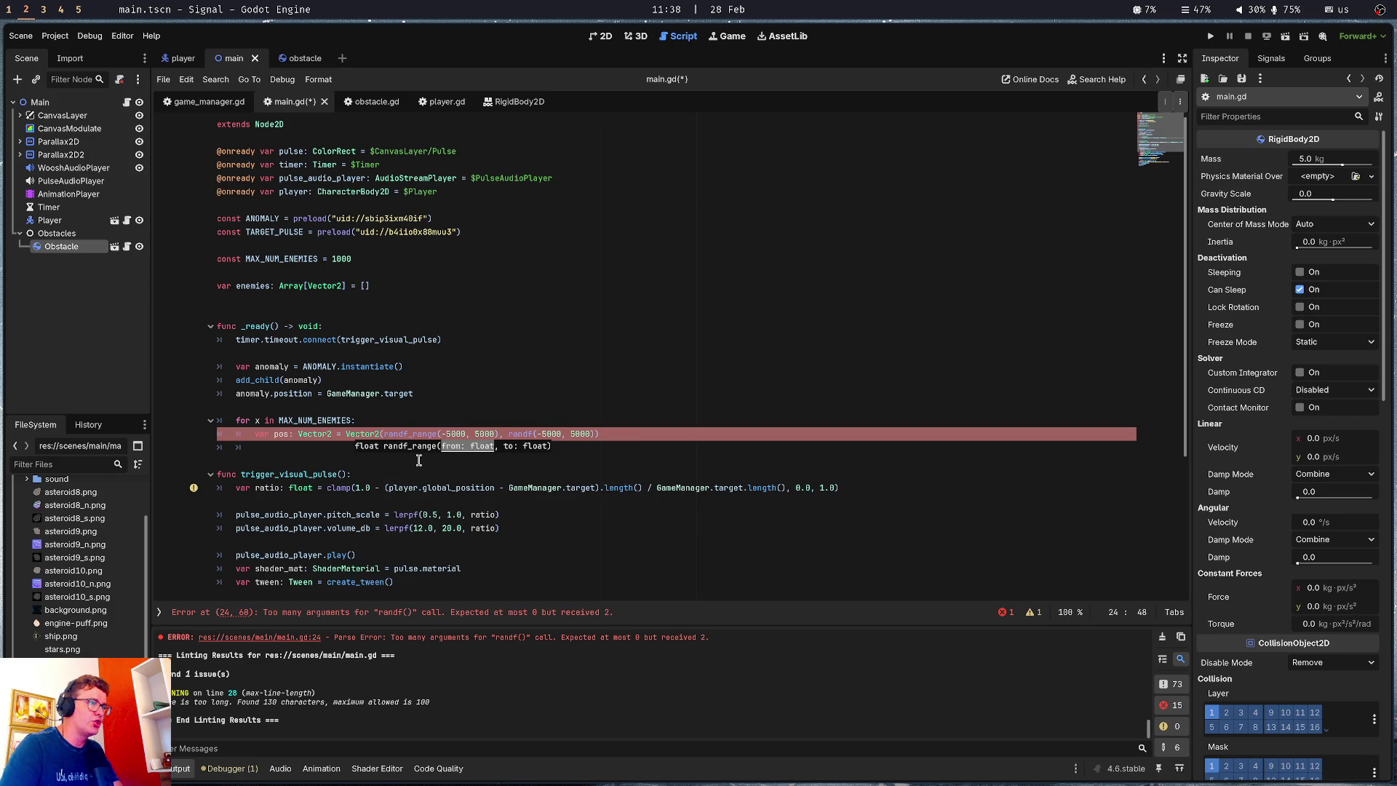
key("ctrl+shift+Left")
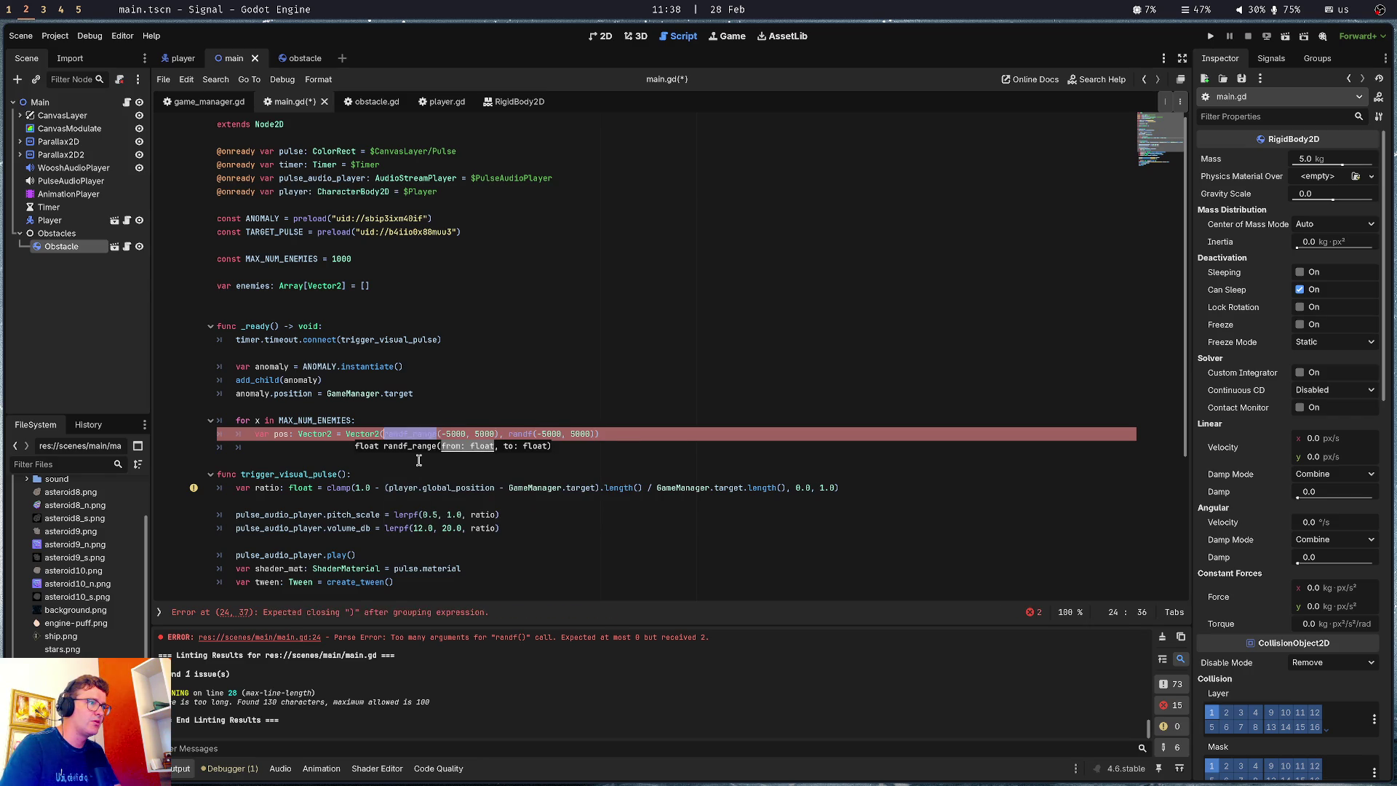
key("Right")
type("_range")
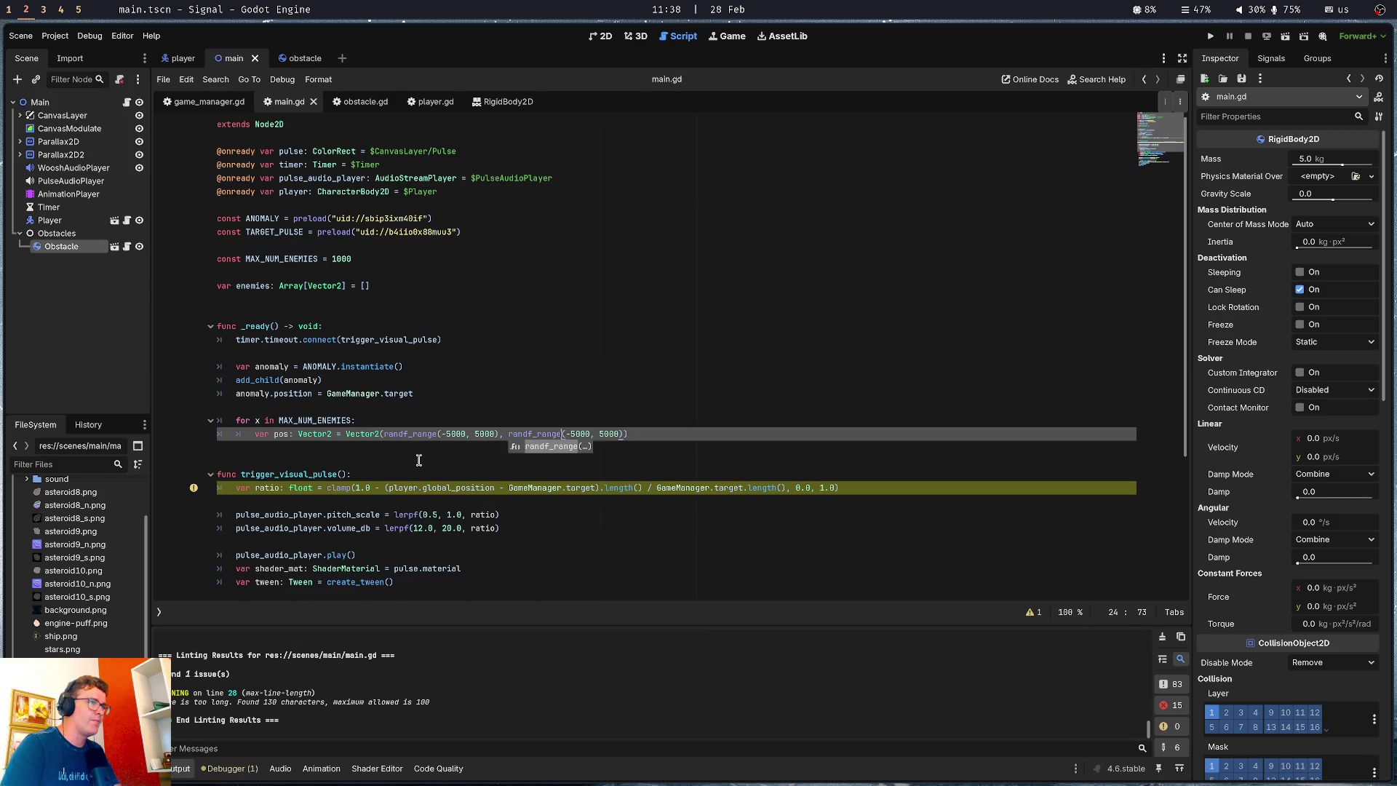
Append pos to enemies inside the loop with enemies.append(pos) and save
key("Down")
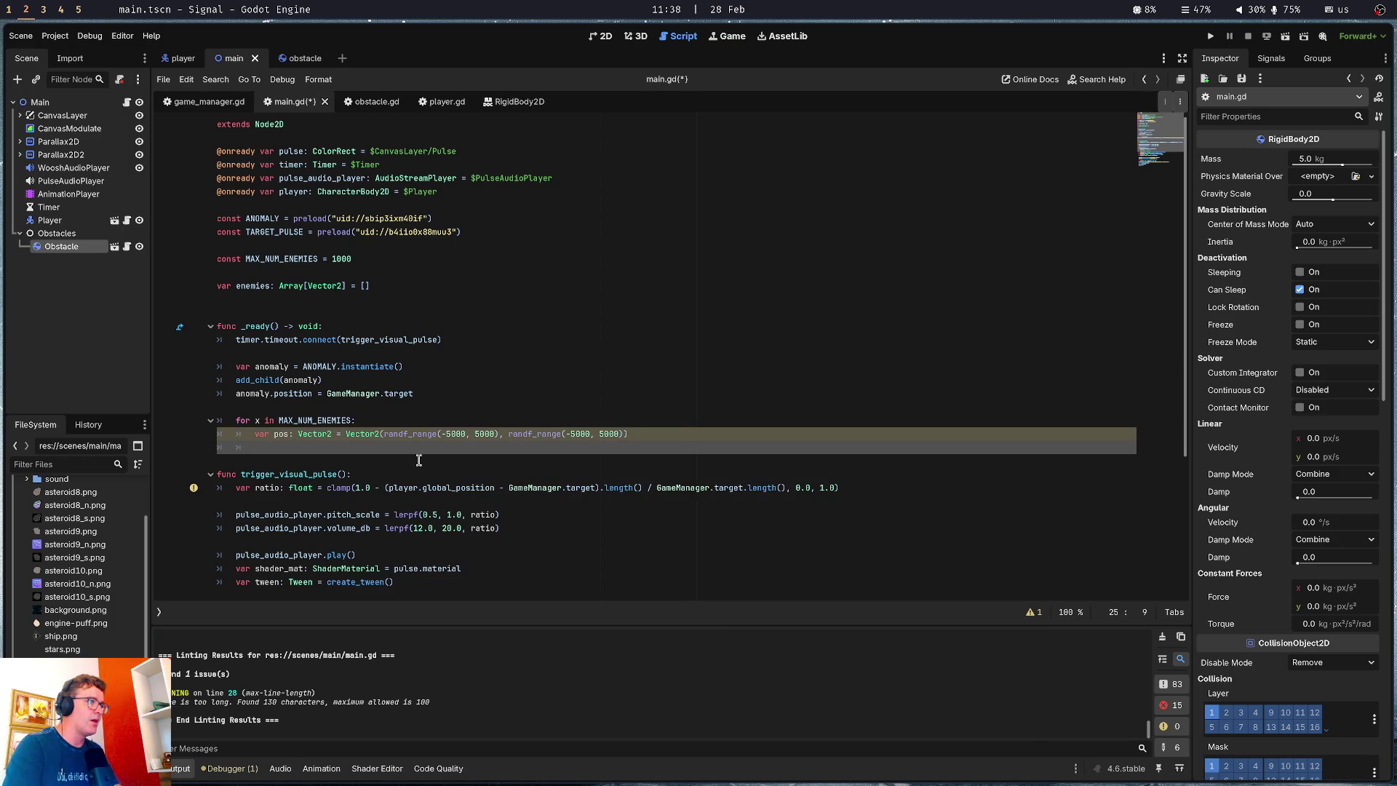
type("enem")
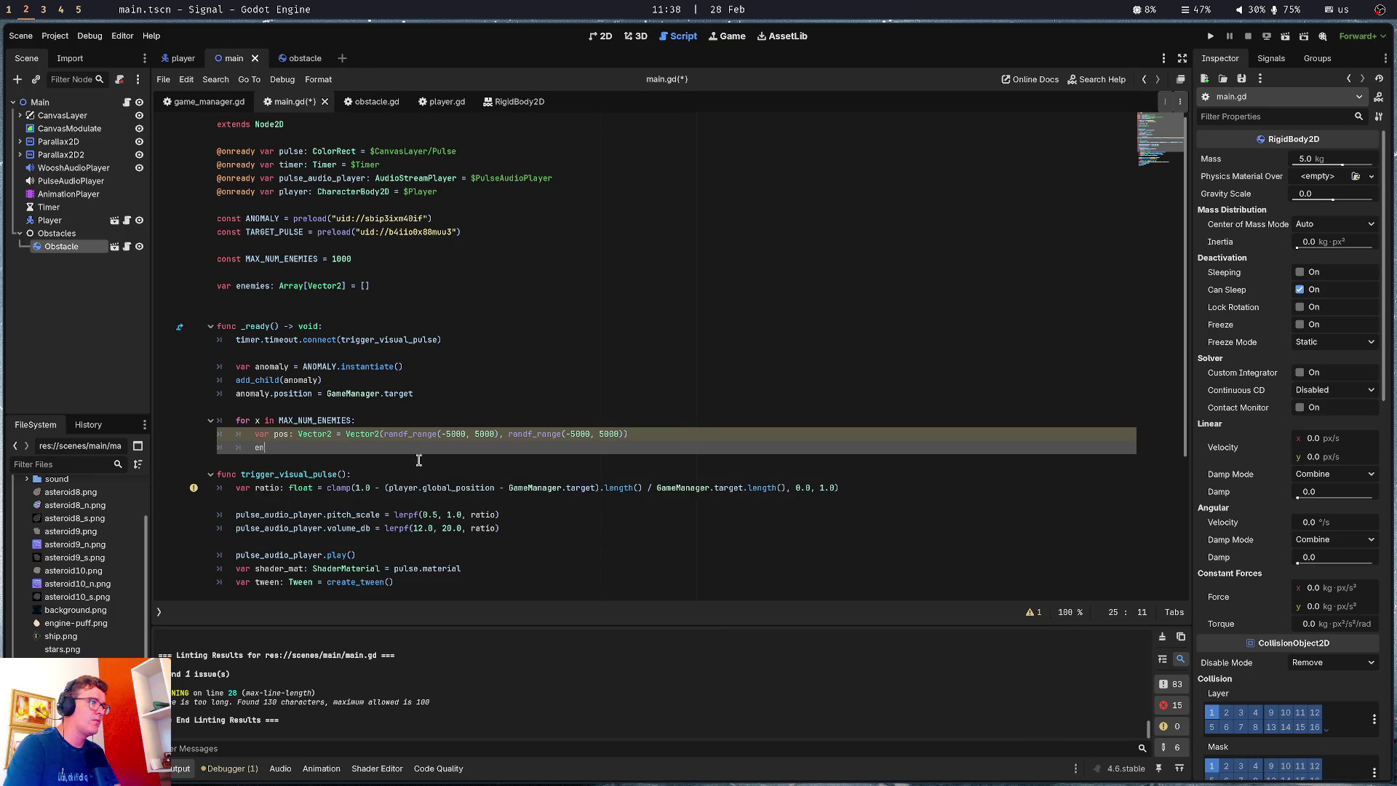
key("Return")
type(".app")
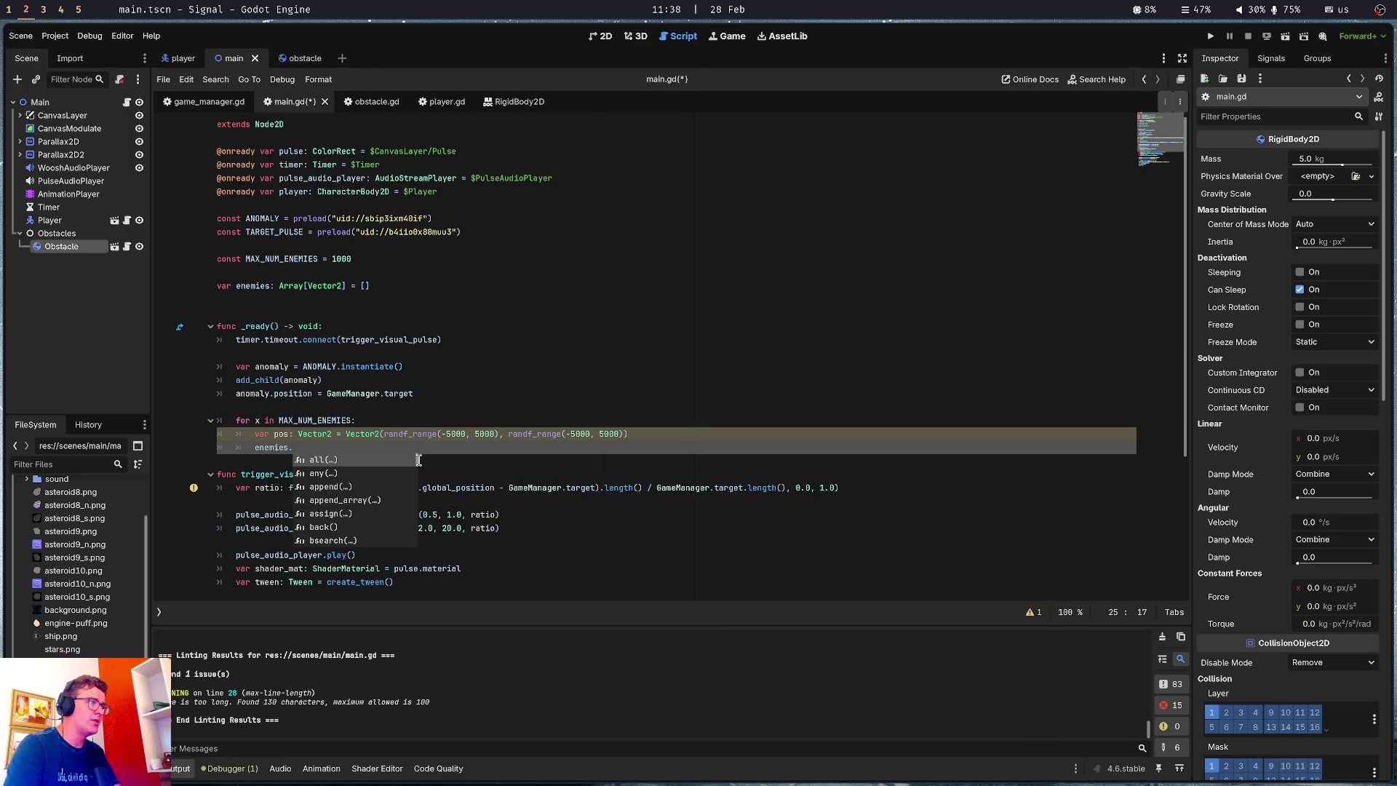
key("Return")
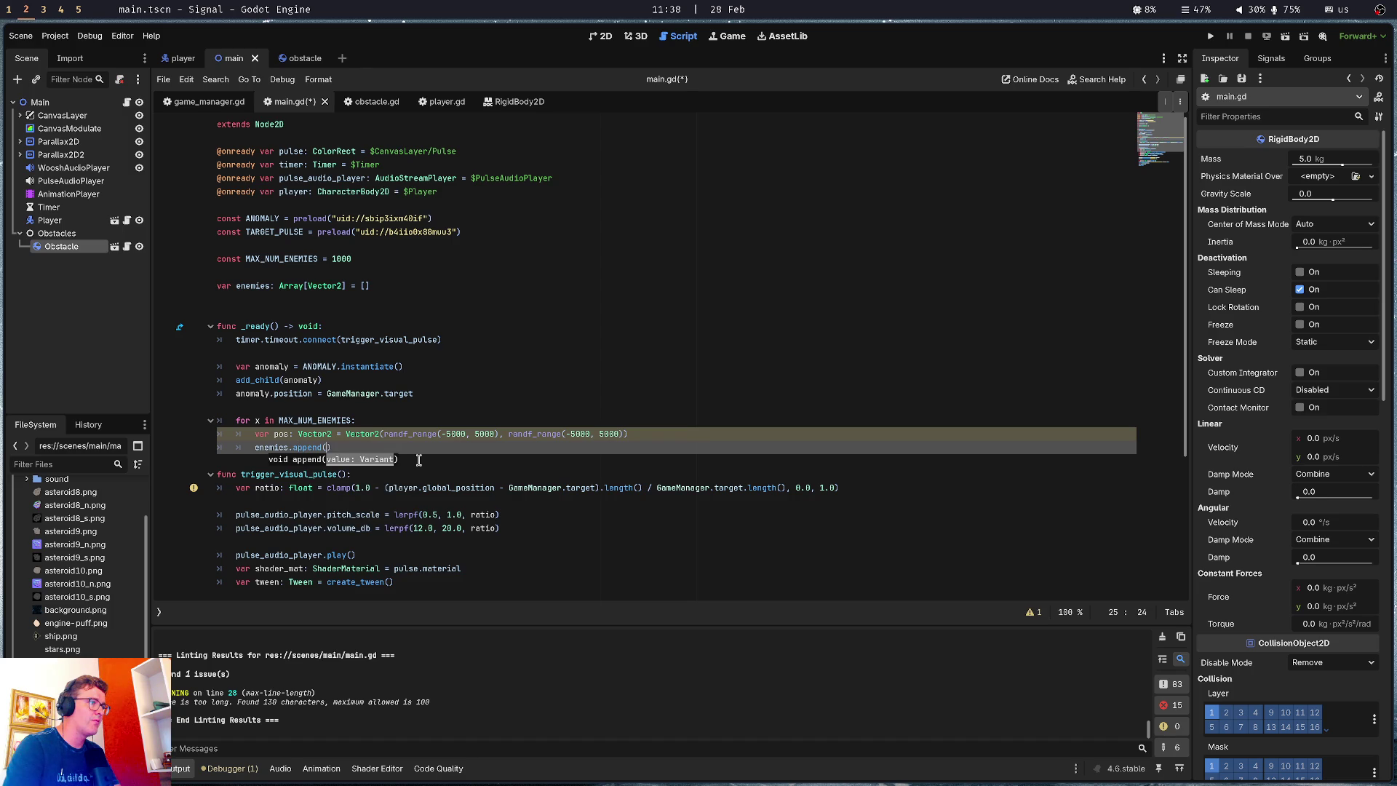
type("pos")
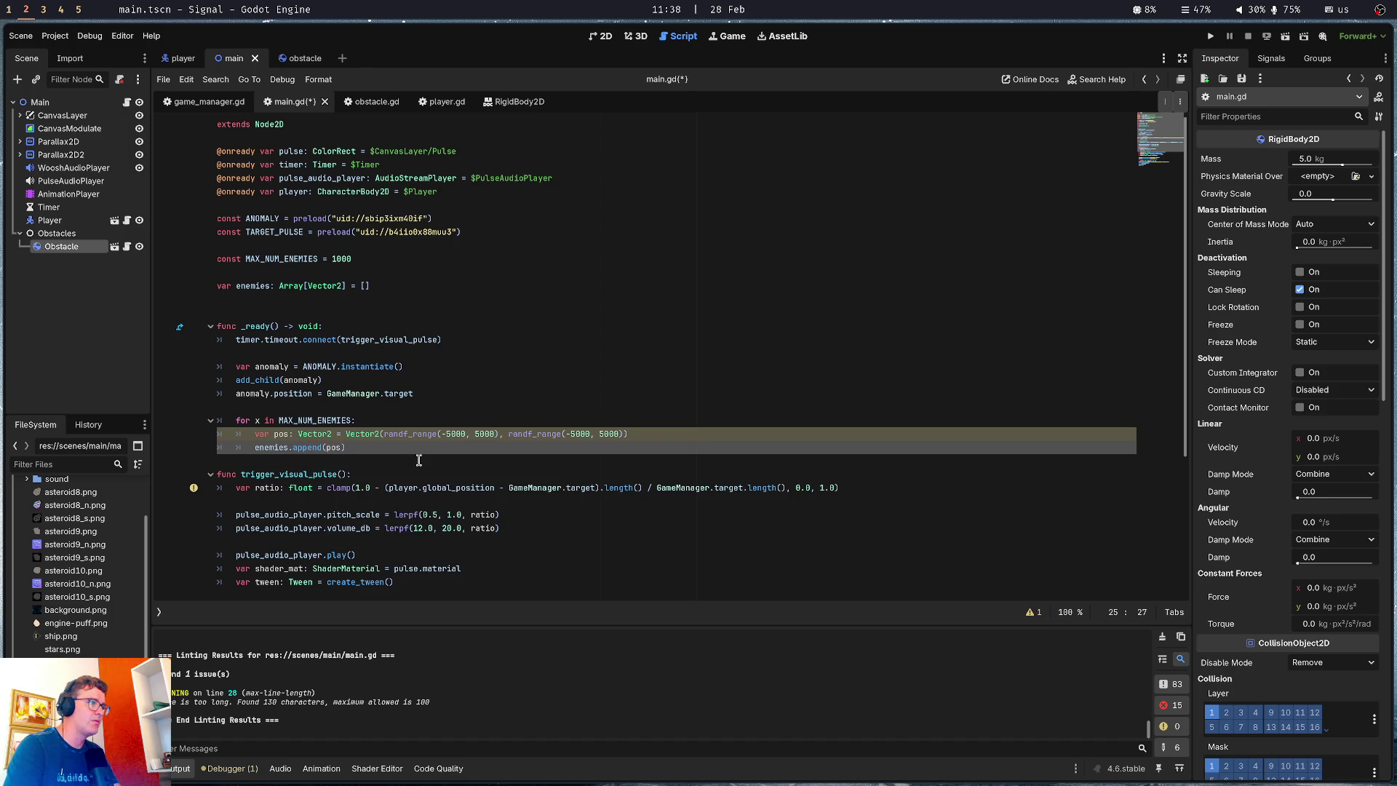
key("ctrl+s")
Add print(enemies) after the loop, save, and run the game
left_click(418, 460)
key("Return")
type("p")
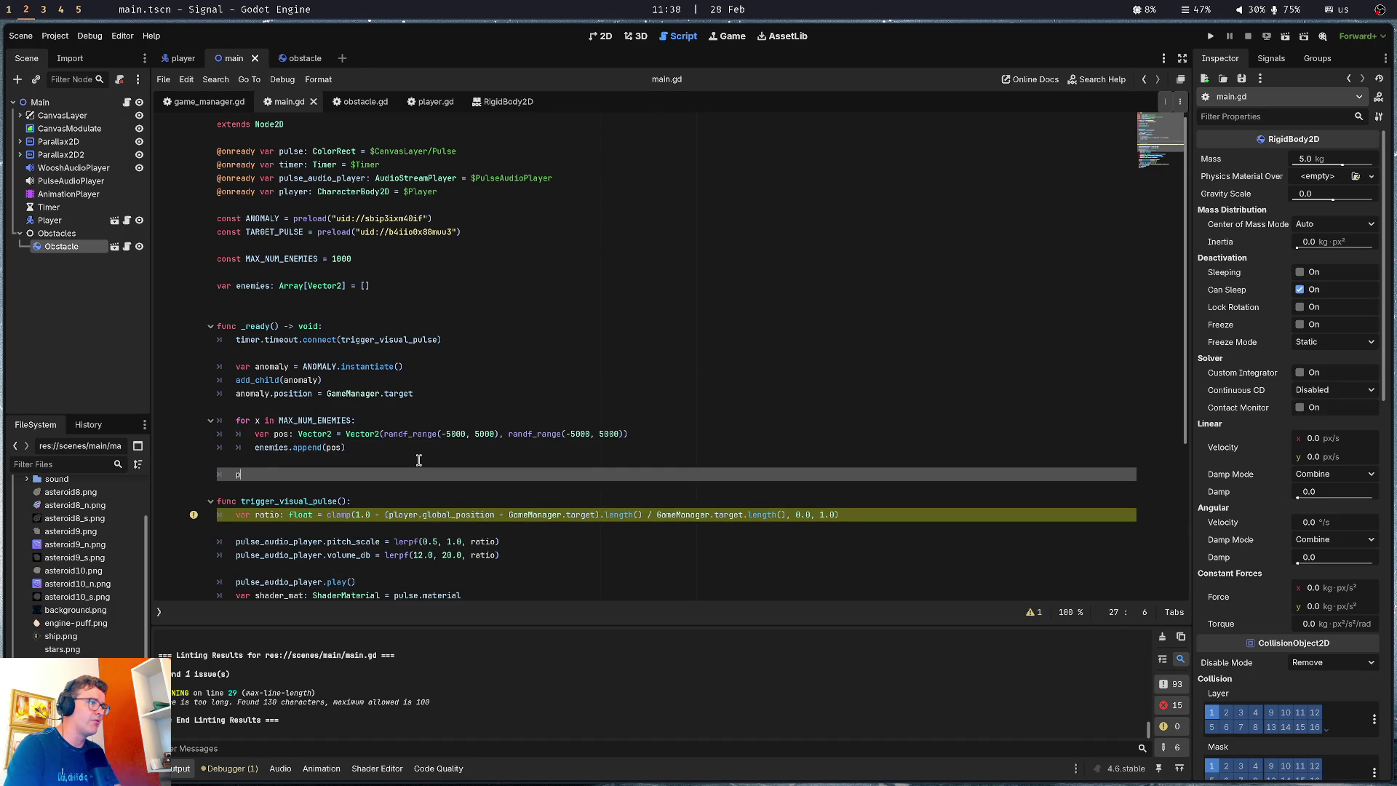
type("rint(enemies")
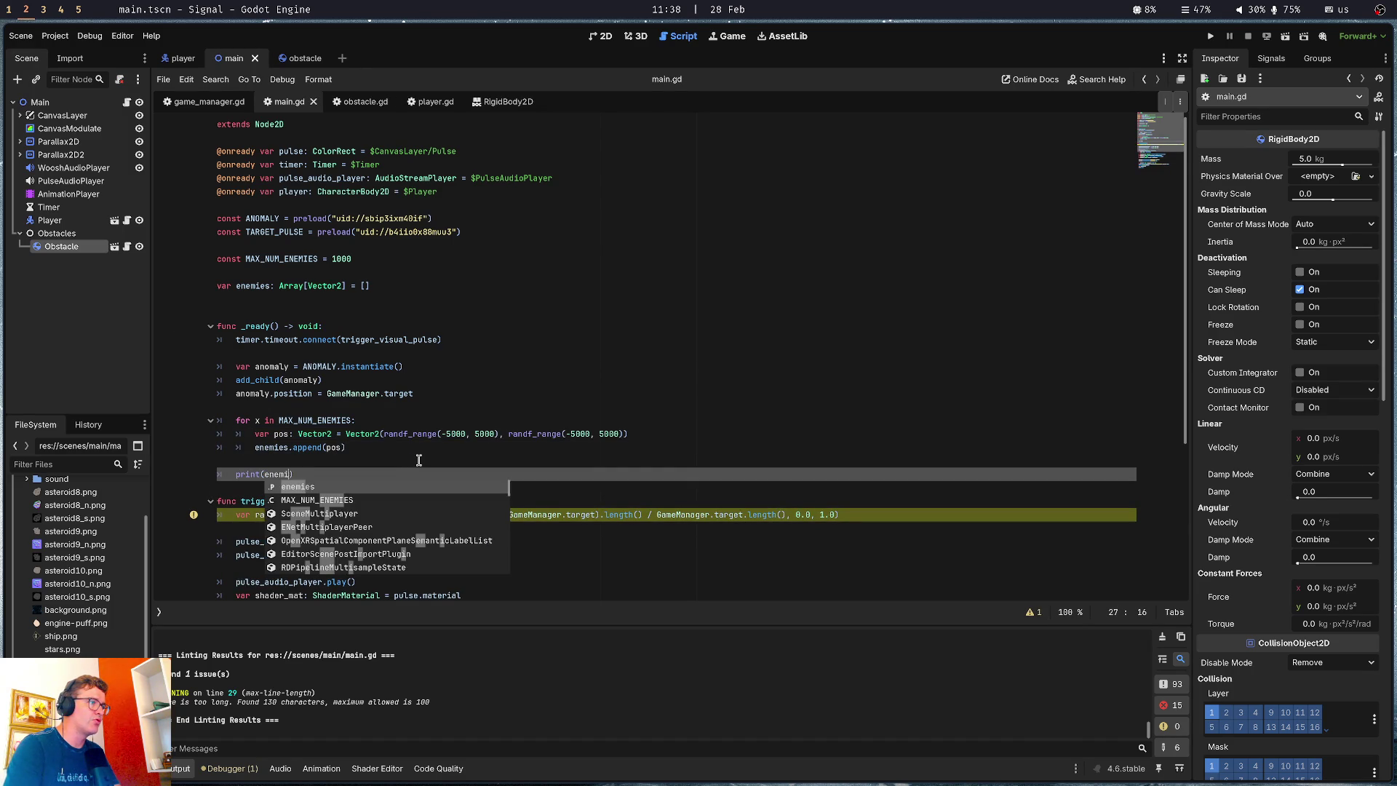
type(")")
key("ctrl+s")
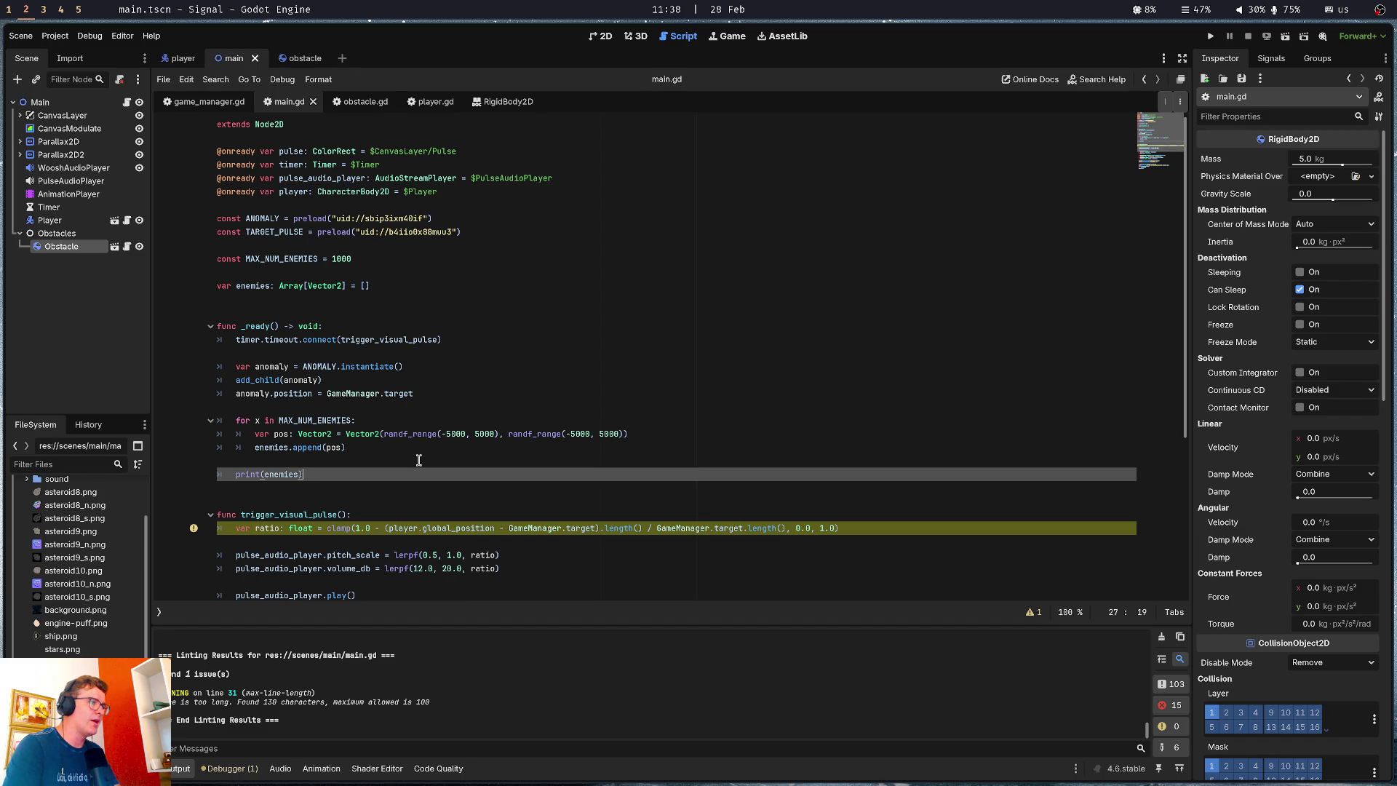
key("F5")
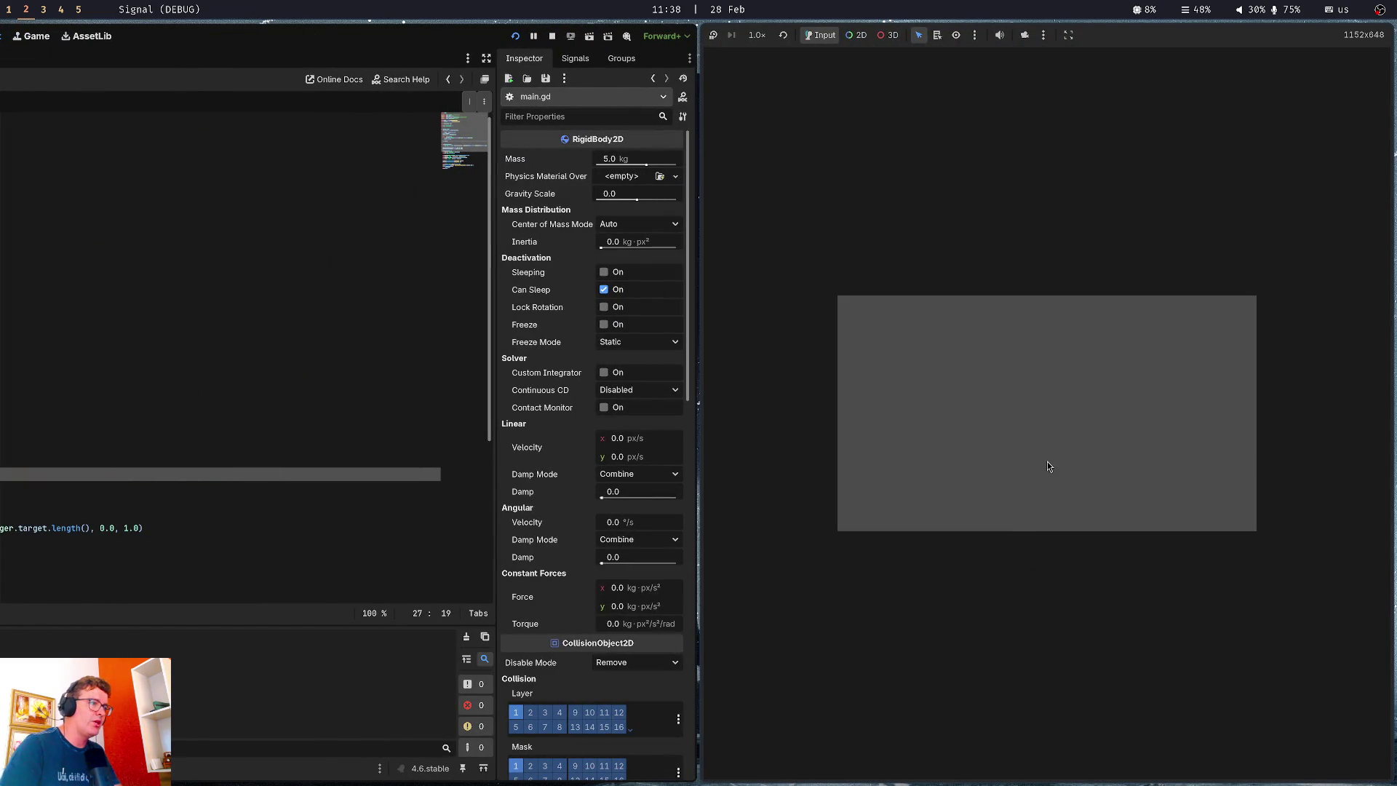
Stop the game and inspect the printed Vector2 positions in the Output panel
key("F8")
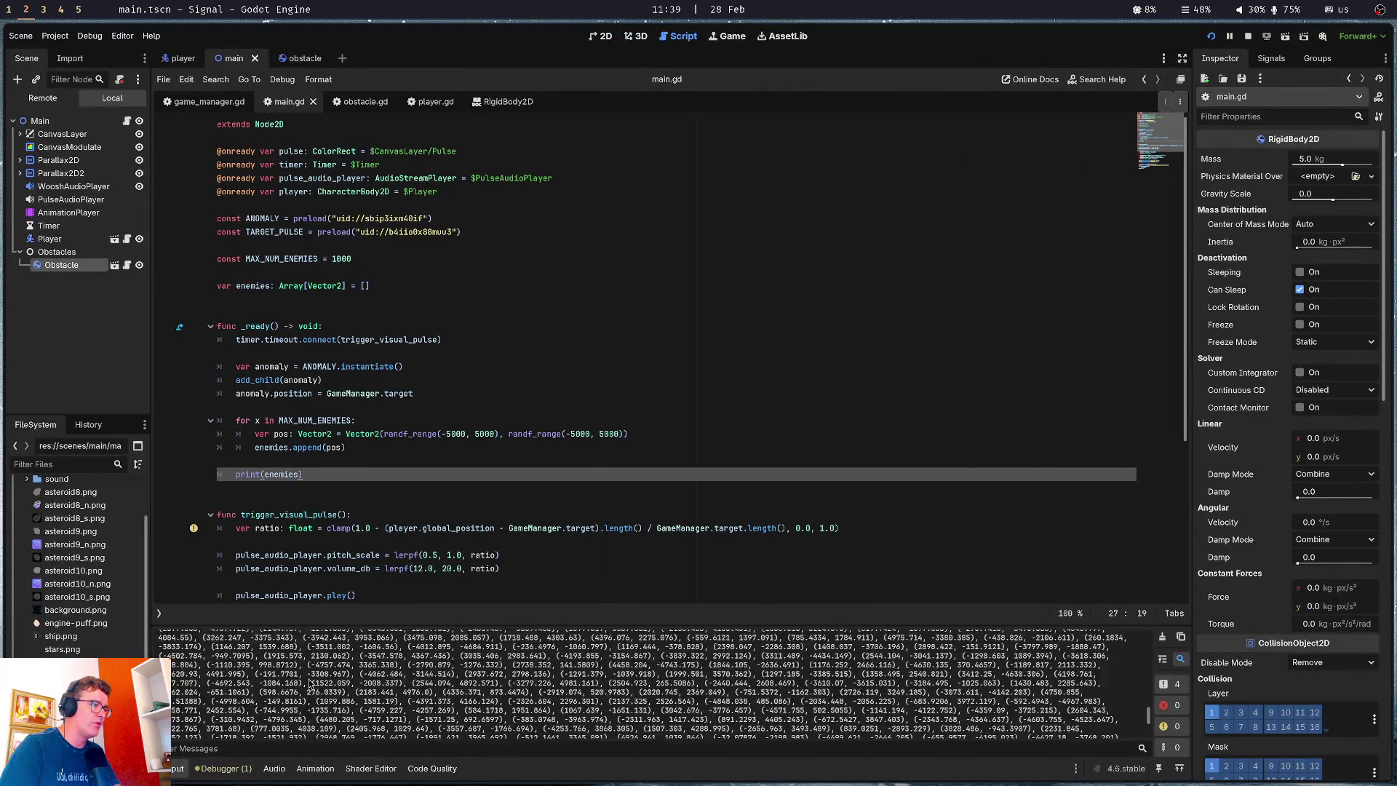
scroll(312, 684, "up", 3)
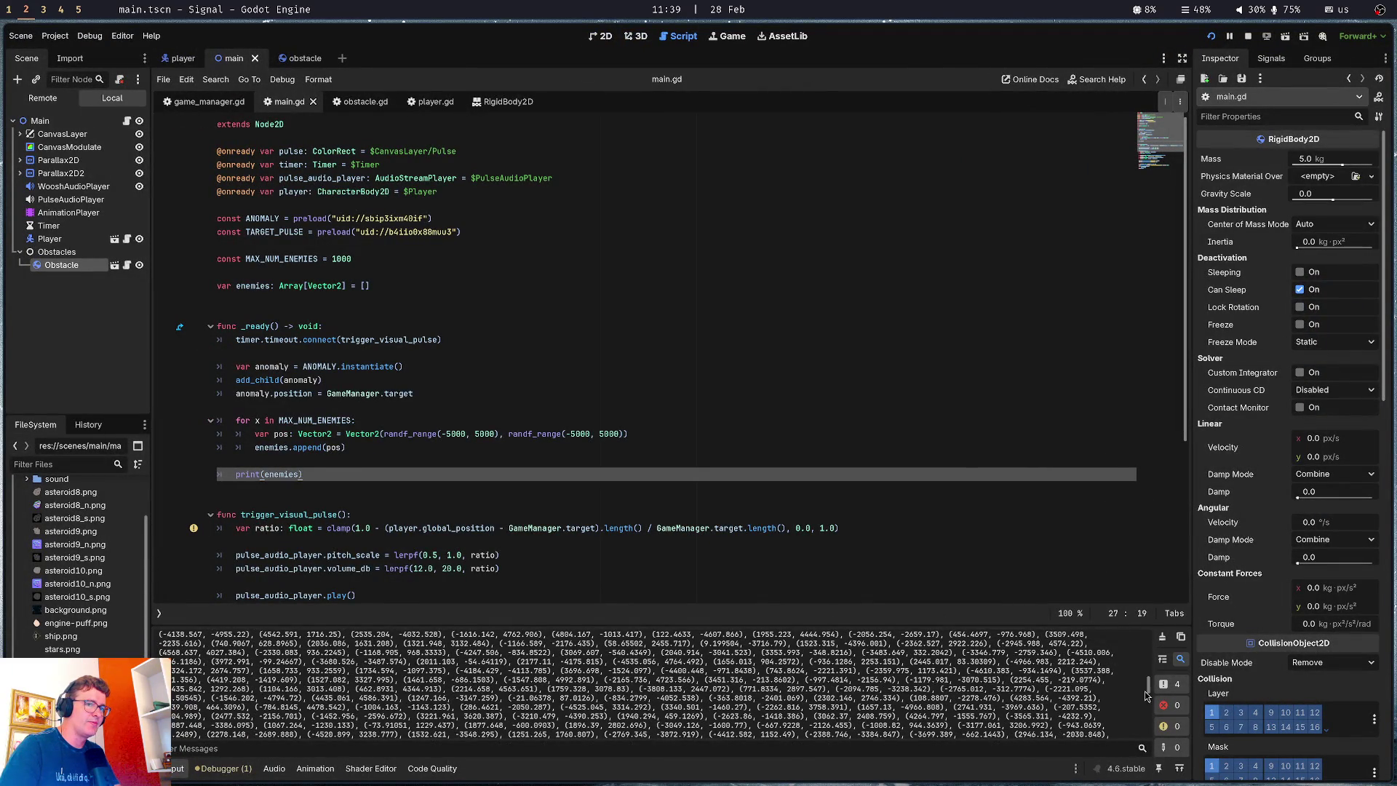
left_click_drag(1150, 693, 1149, 637)
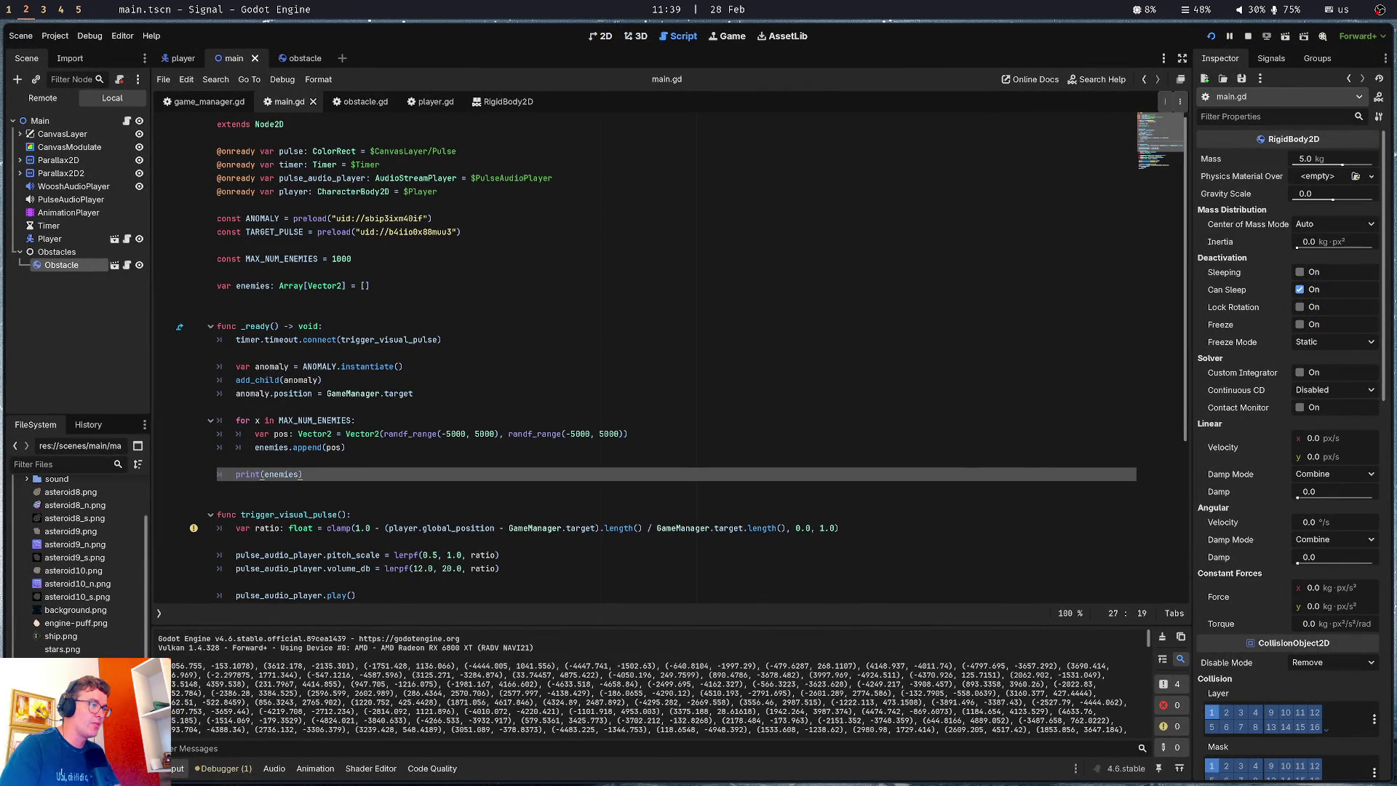
mouse_move(174, 666)
left_mouse_down()
mouse_move(270, 666)
mouse_move(291, 702)
left_mouse_up()
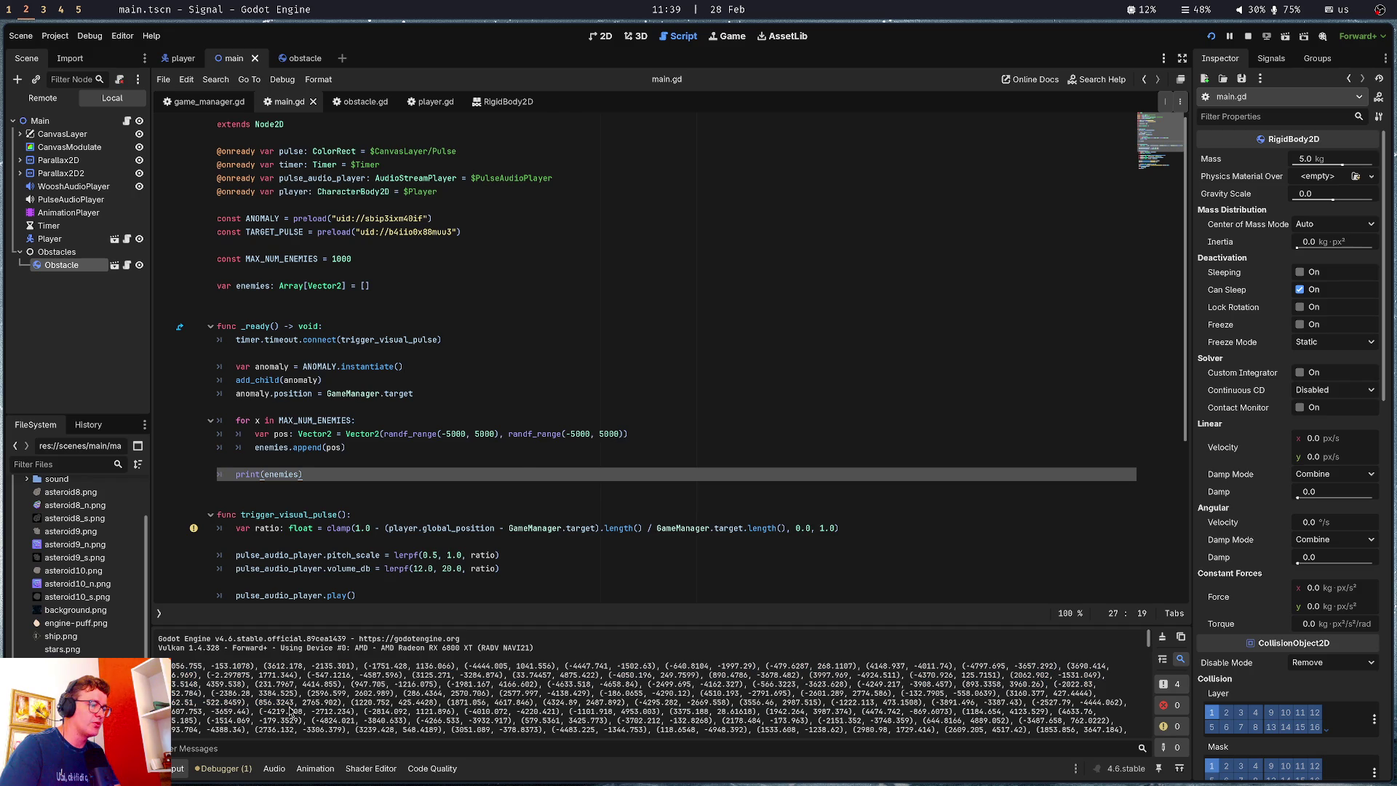
Delete the print(enemies) line from _ready and save the script
left_click(534, 451)
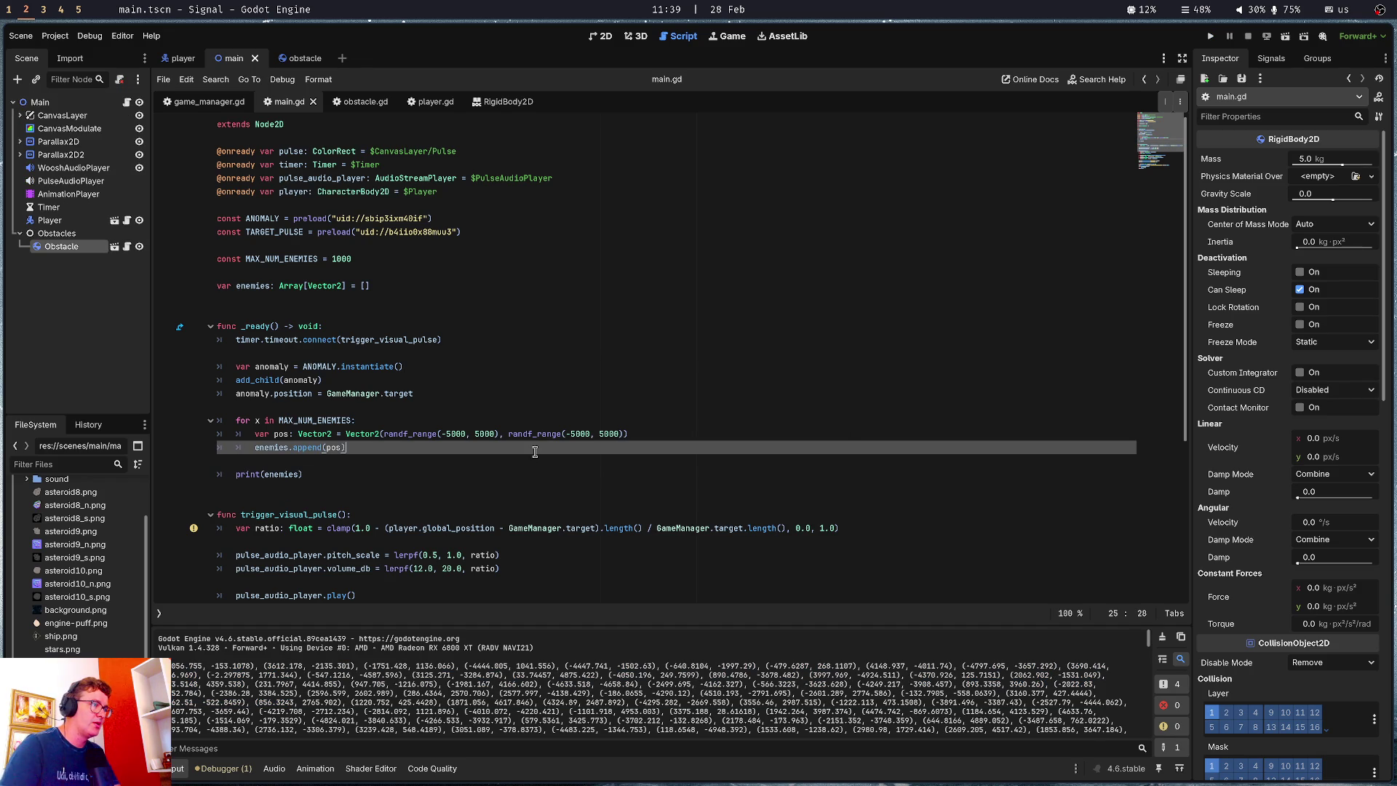
left_click(366, 476)
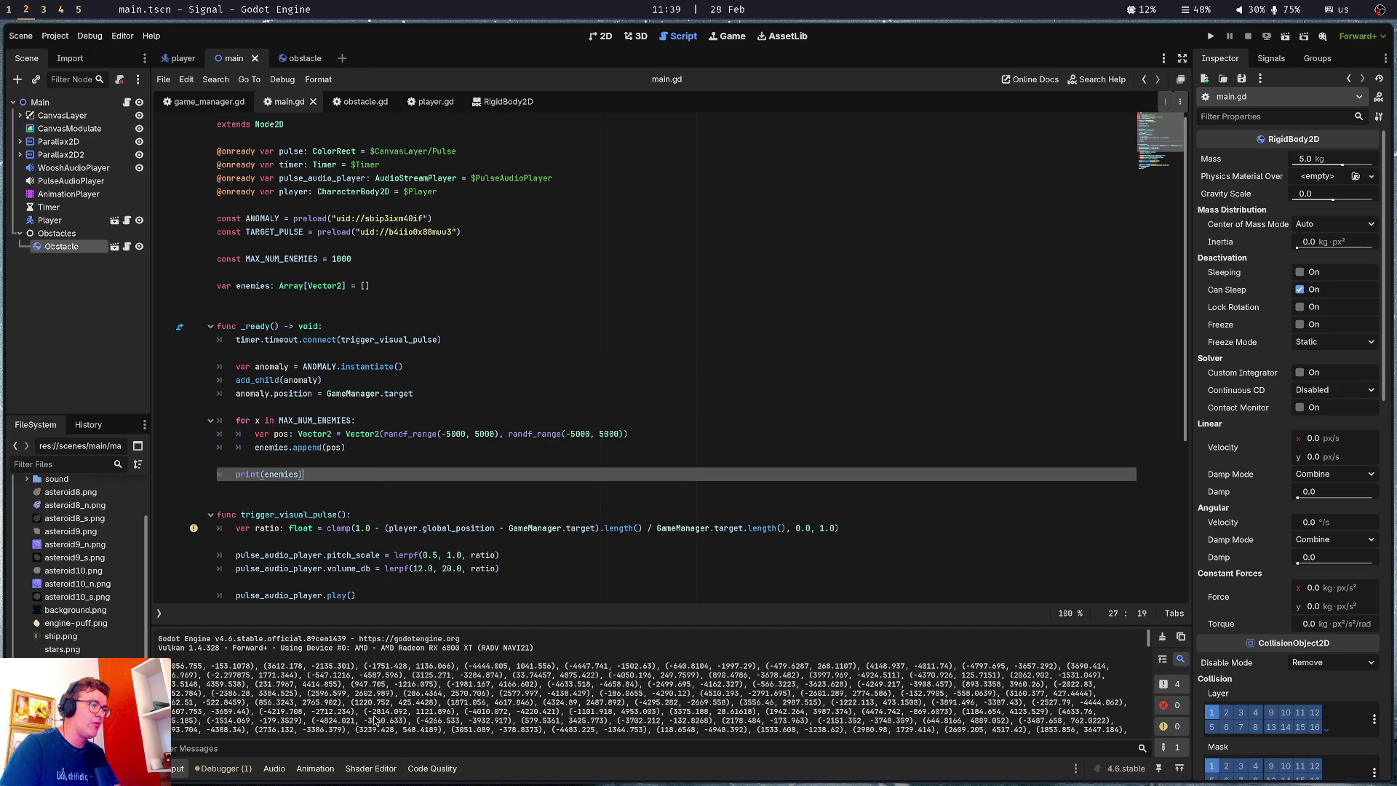
left_click_drag(310, 675, 658, 702)
key("ctrl+shift+k")
key("ctrl+shift+k")
key("ctrl+s")
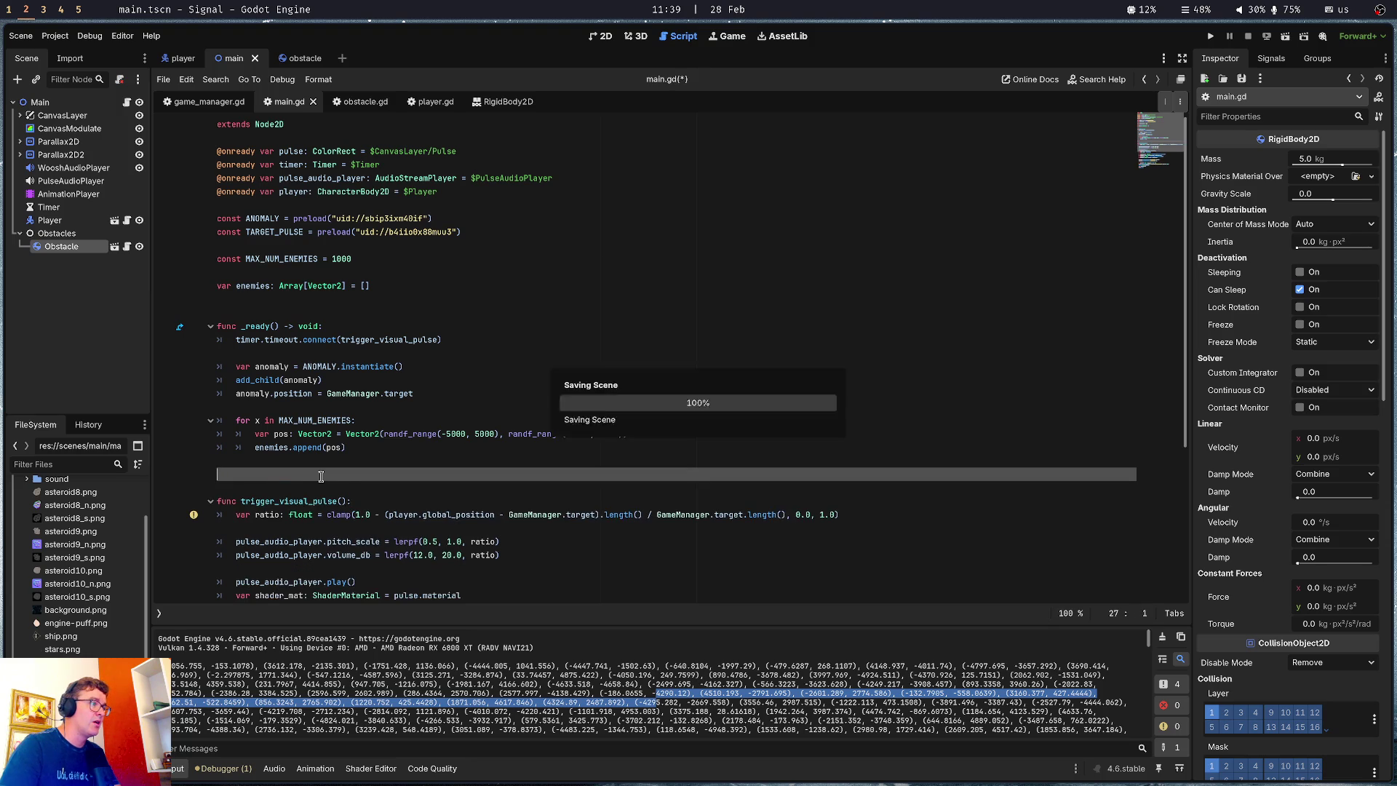
Review main.gd and settle the caret on the empty line below the loop
left_click(384, 378)
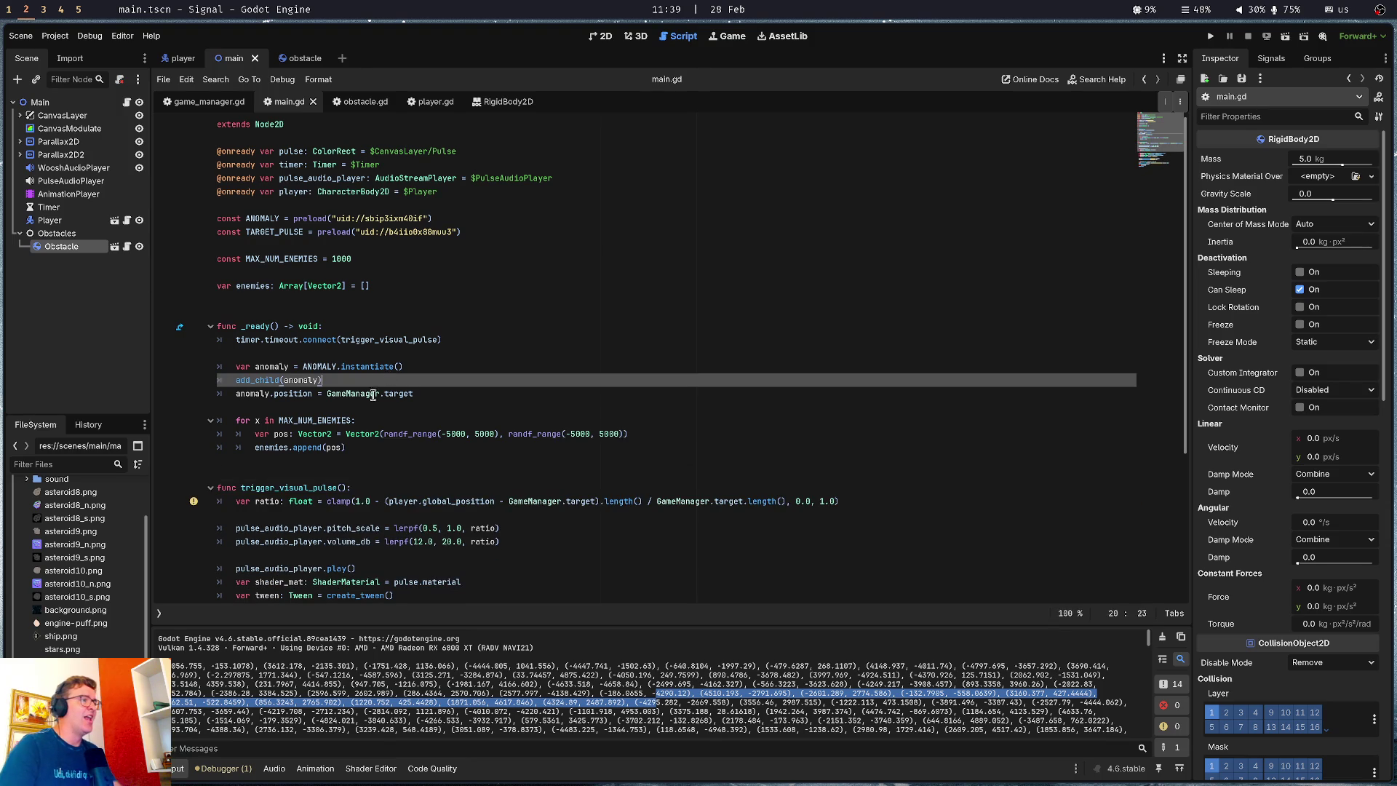
left_click(311, 456)
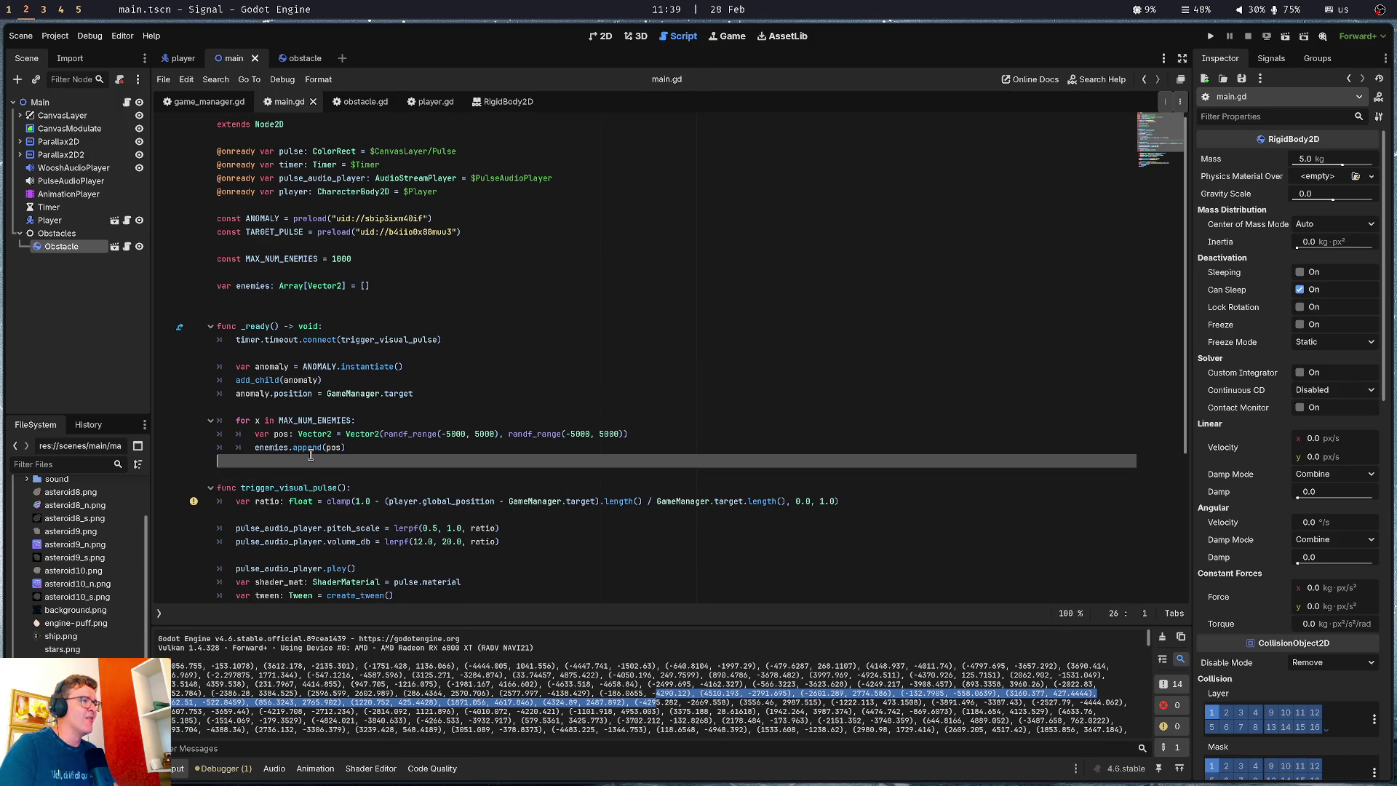
left_click(327, 353)
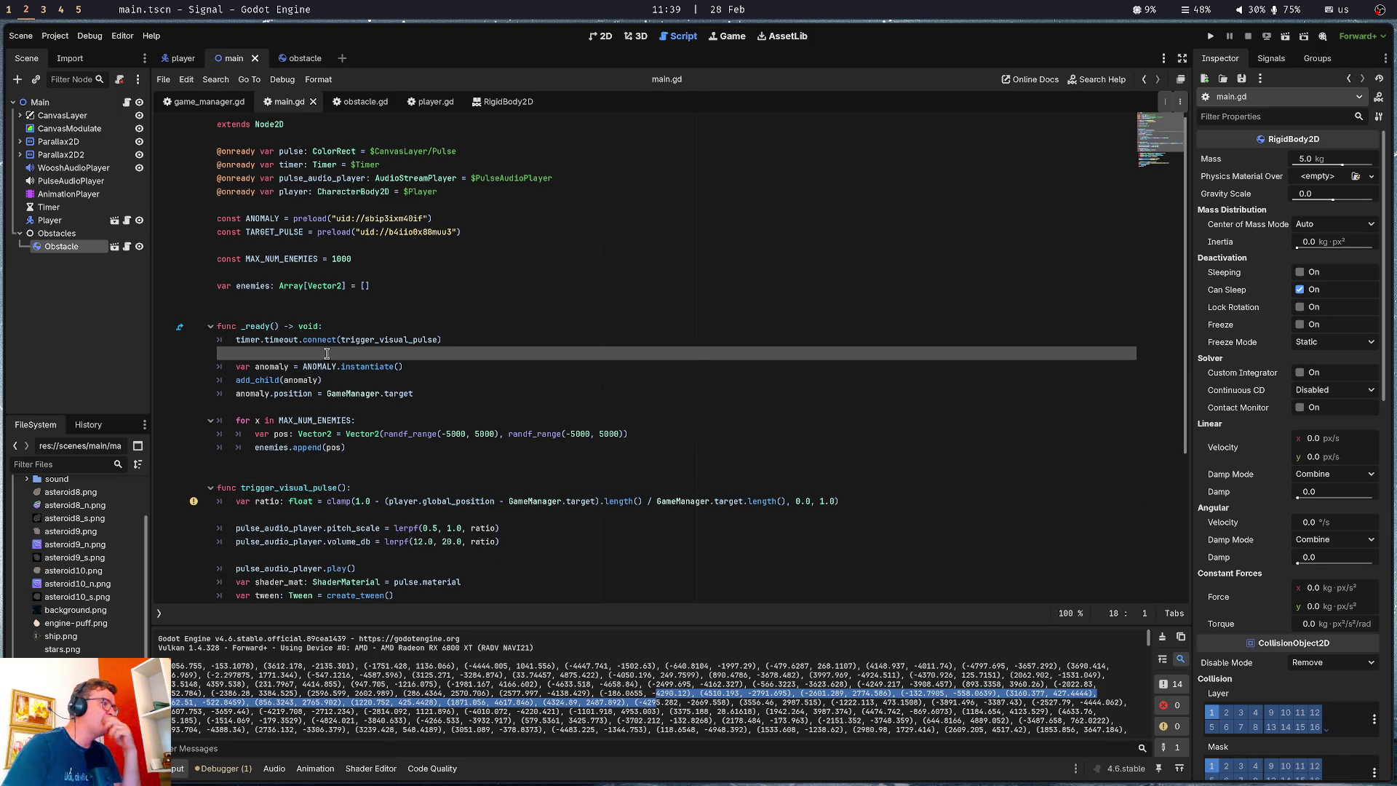
scroll(334, 334, "down", 4)
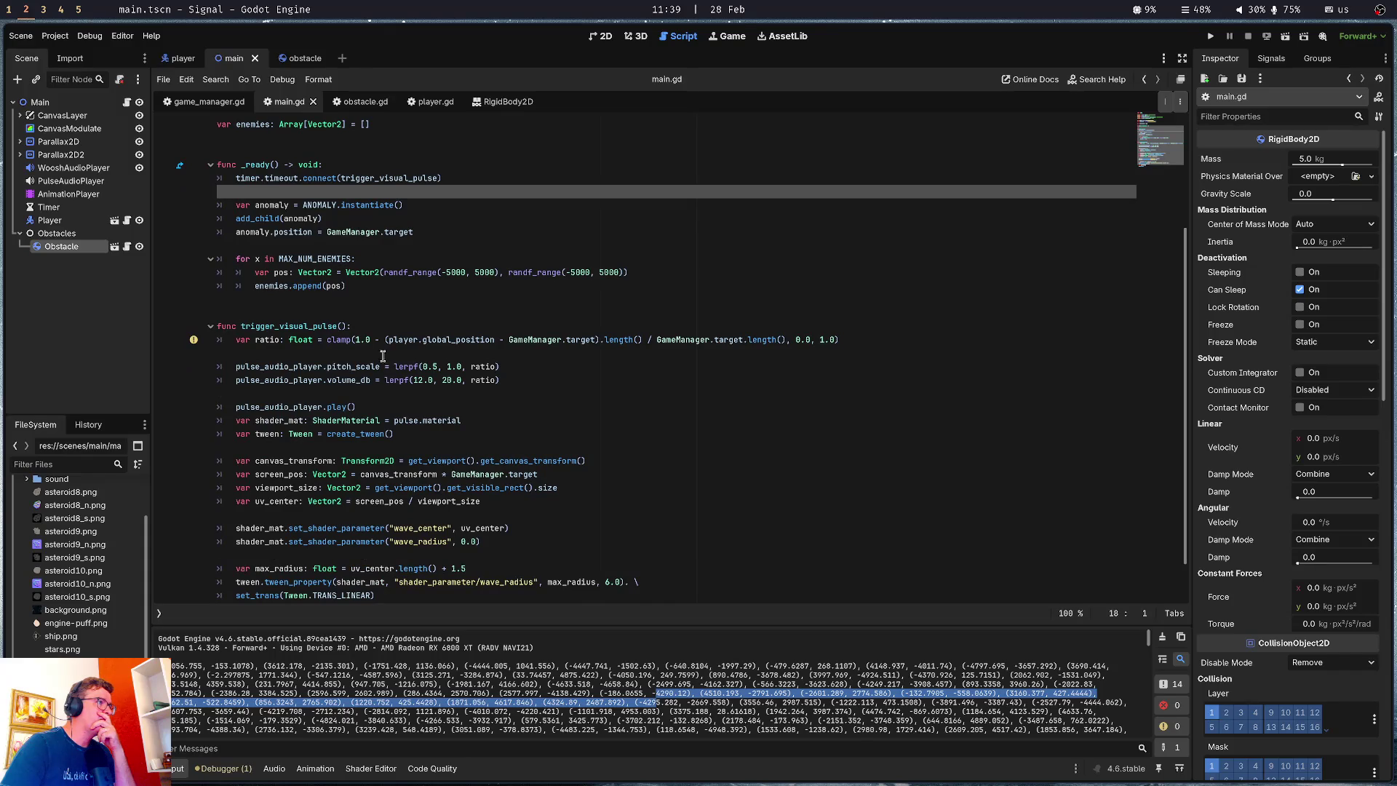
left_click(362, 291)
scroll(368, 339, "down", 1)
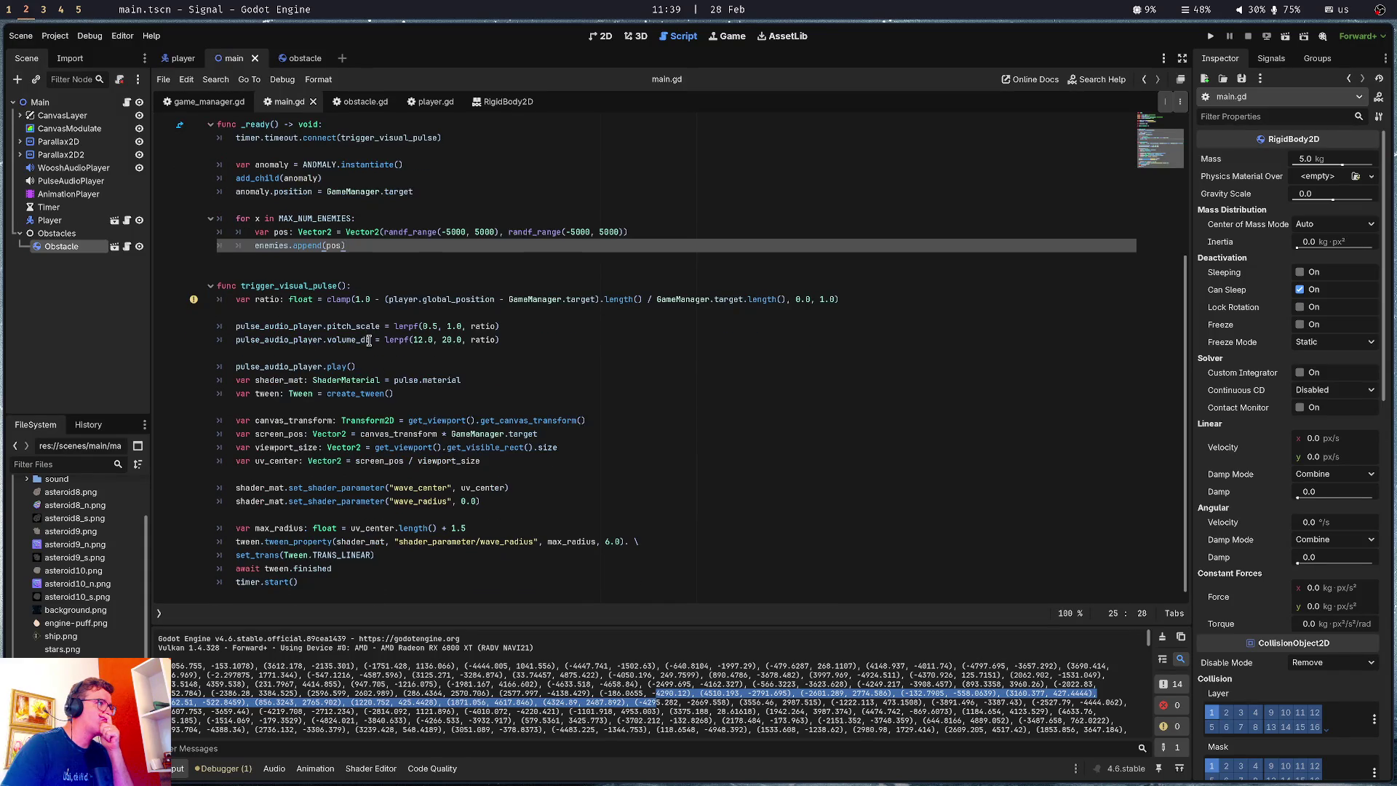
scroll(385, 306, "up", 5)
left_click(399, 275)
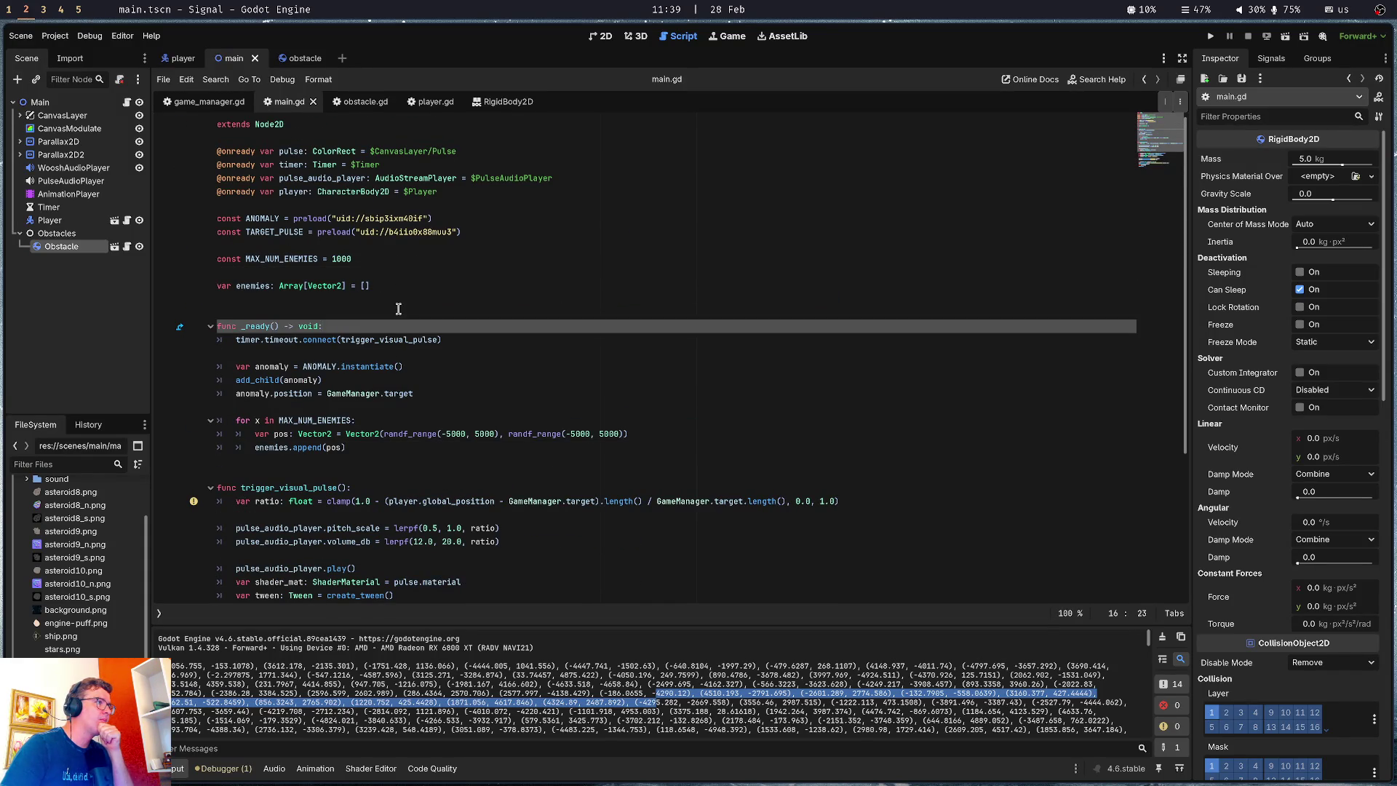
left_click(398, 310)
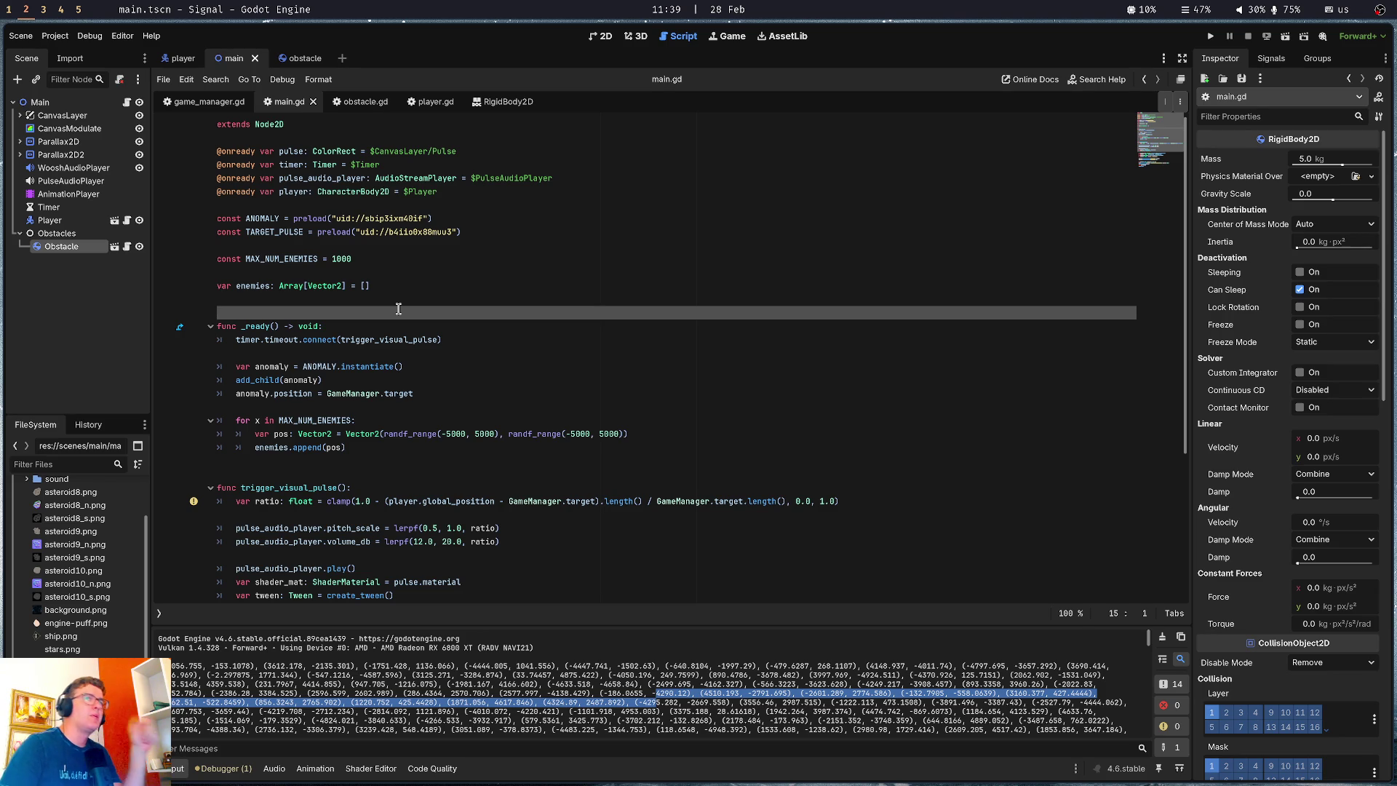
left_click(271, 464)
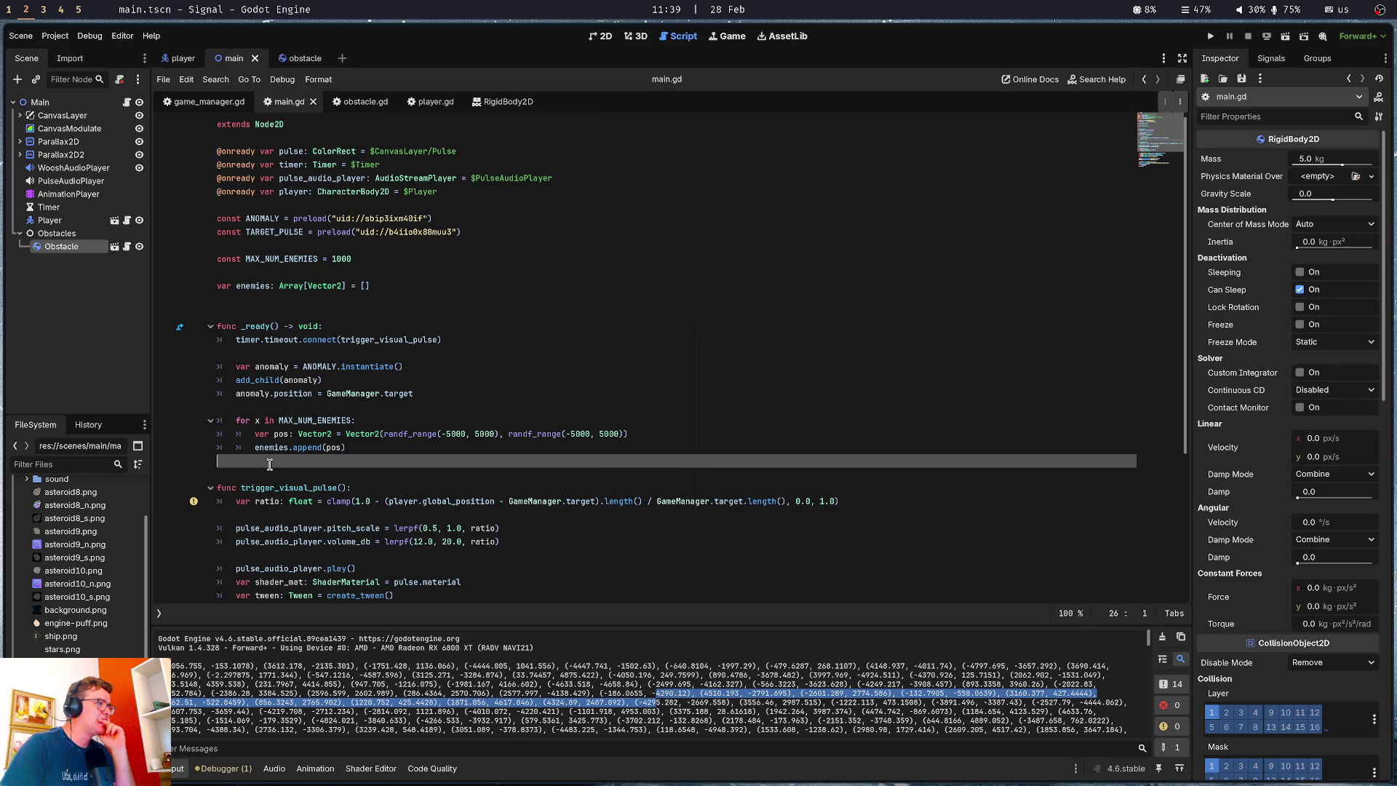
left_click(300, 406)
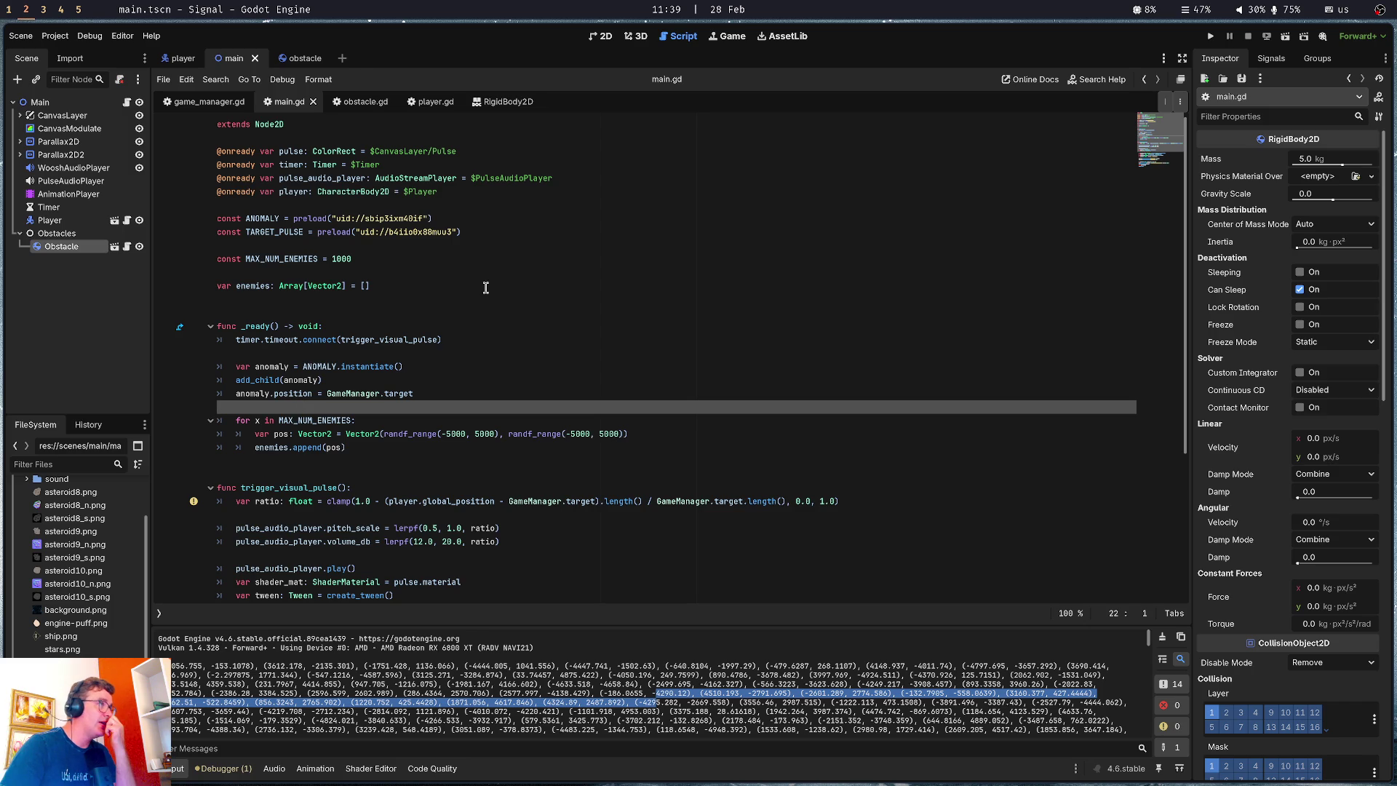
left_click(350, 460)
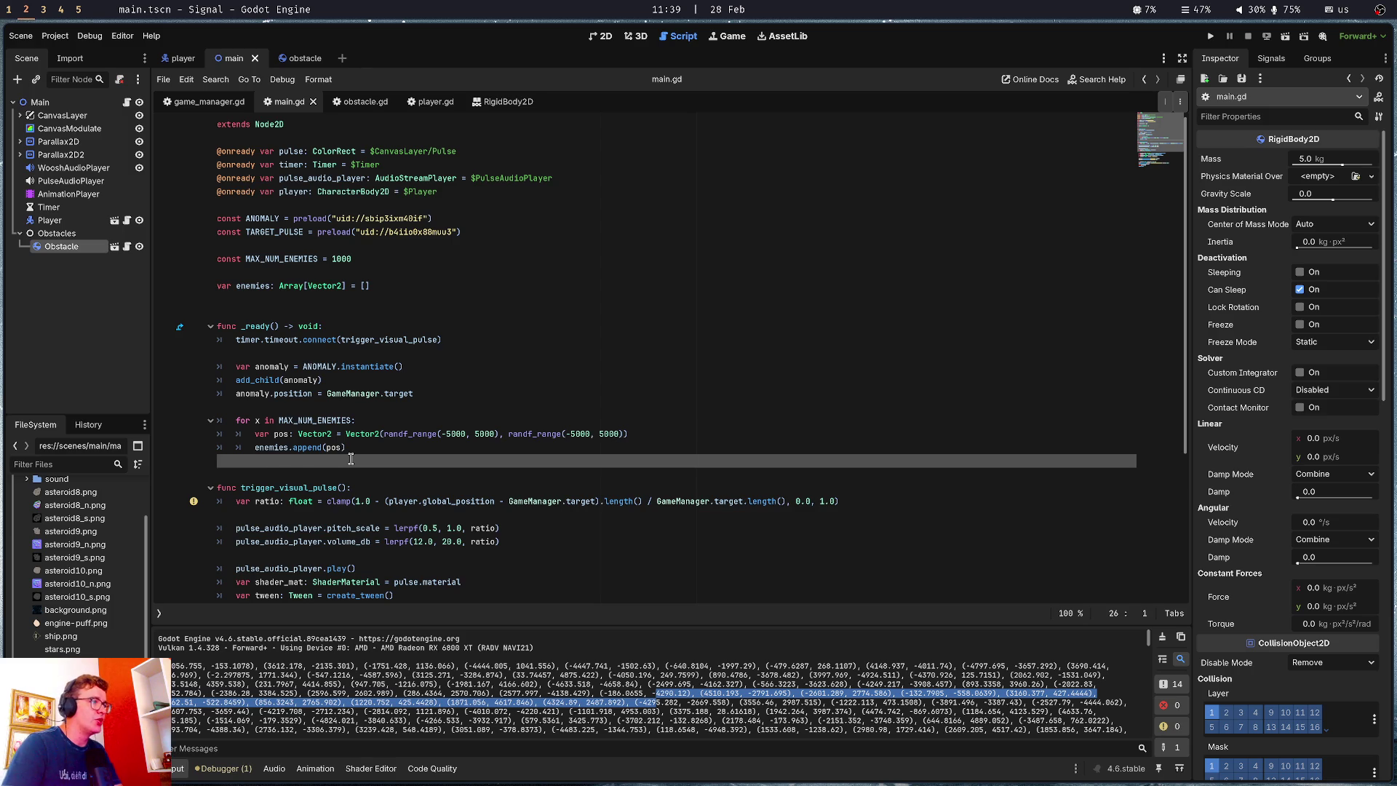
Add func _process(_delta) with a pass body below _ready and save
key("Return")
type("func _proce")
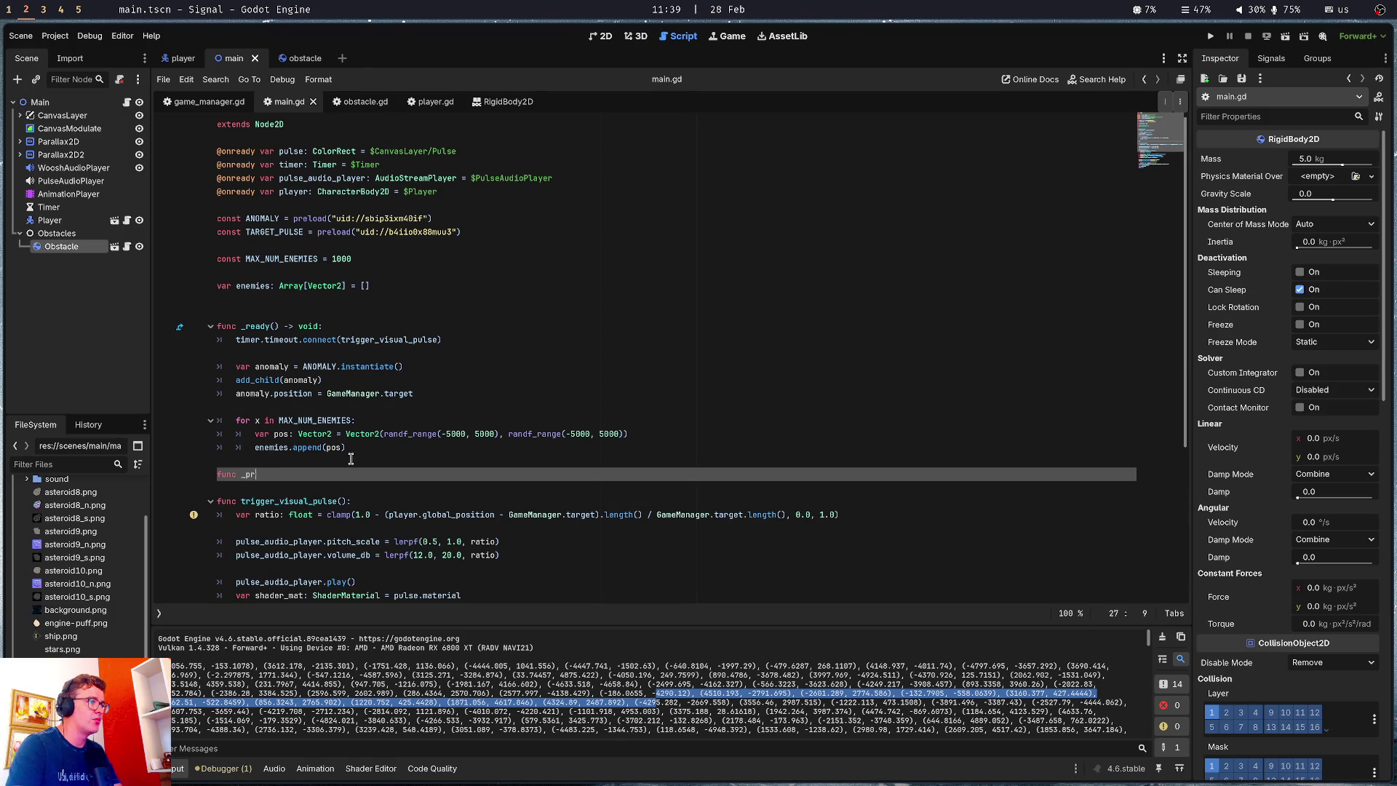
key("Return")
key("Return")
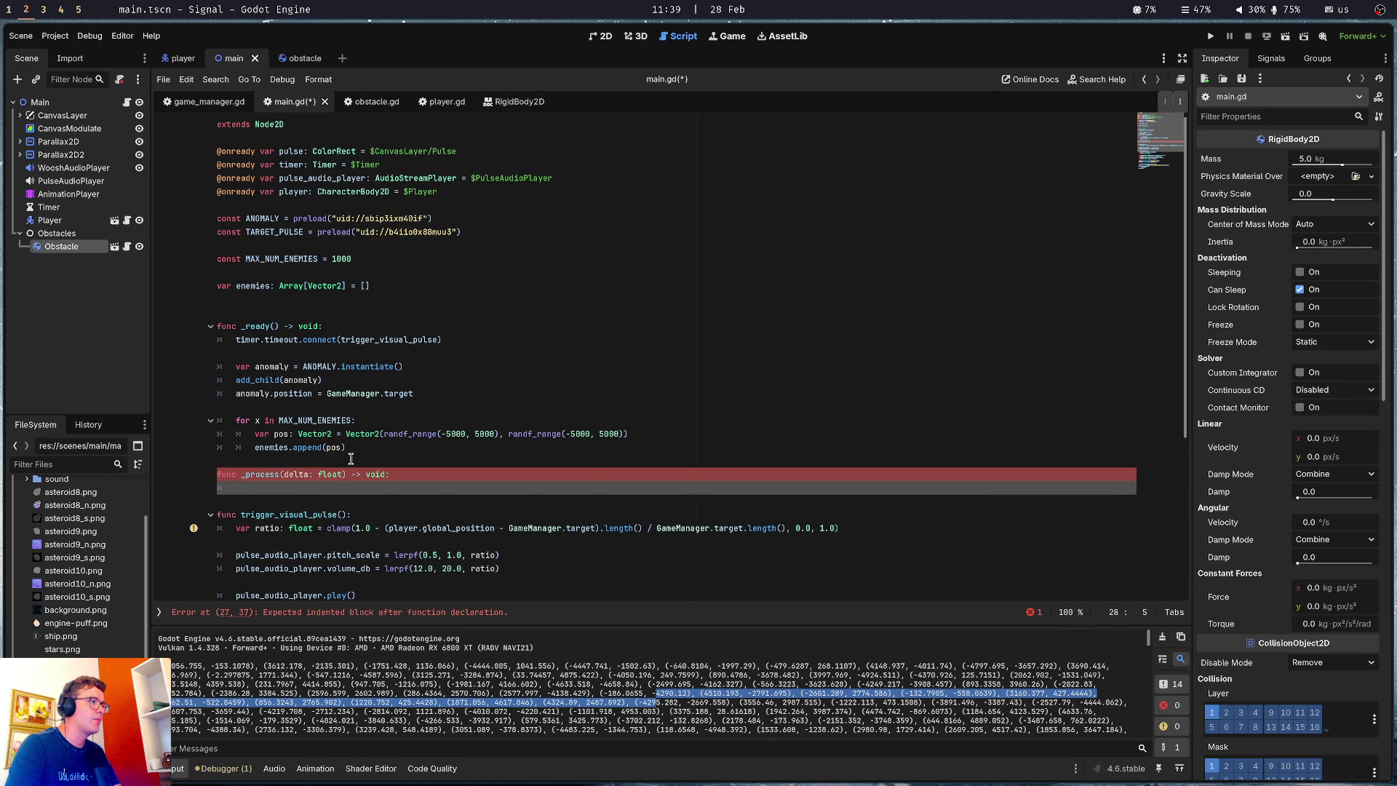
type("pass")
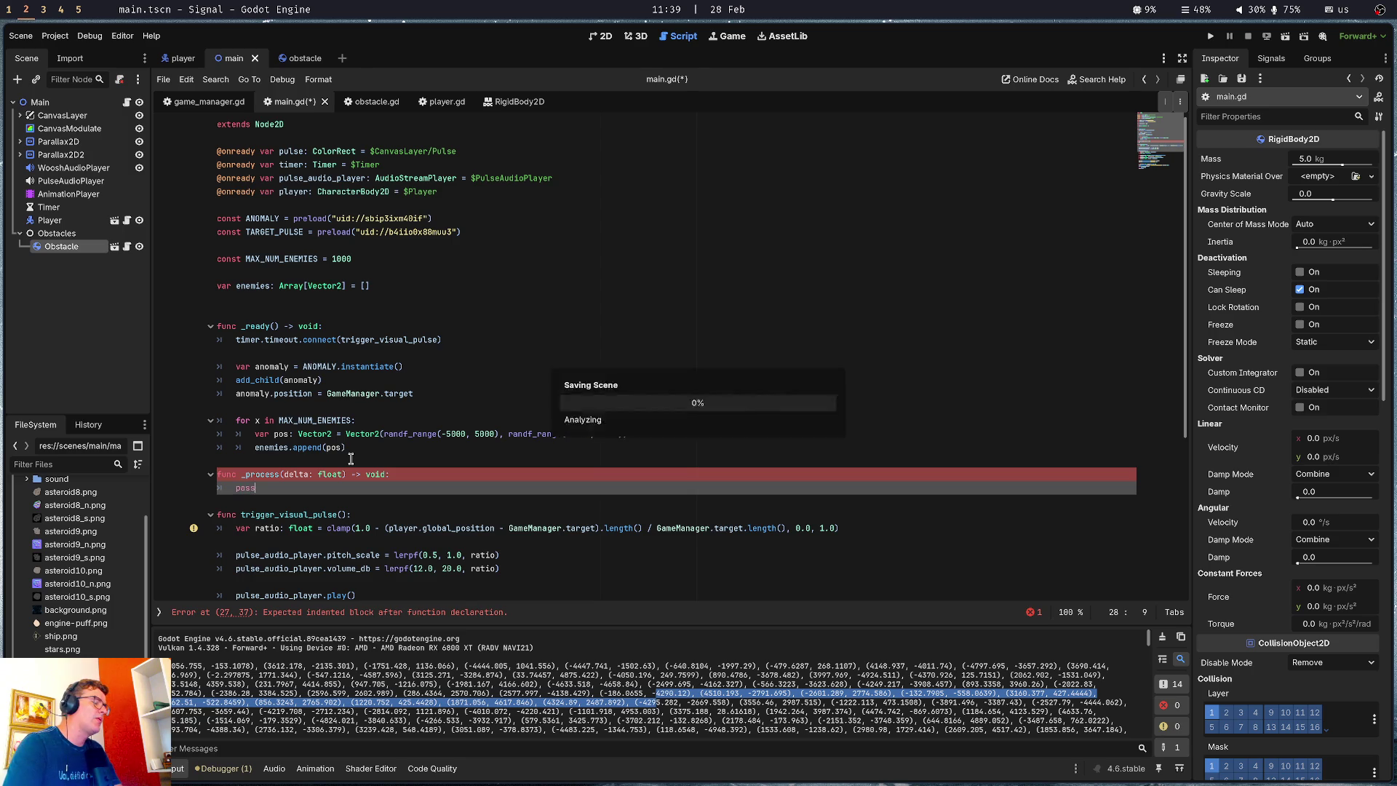
key("ctrl+shift+Return")
key("ctrl+s")
key("Down")
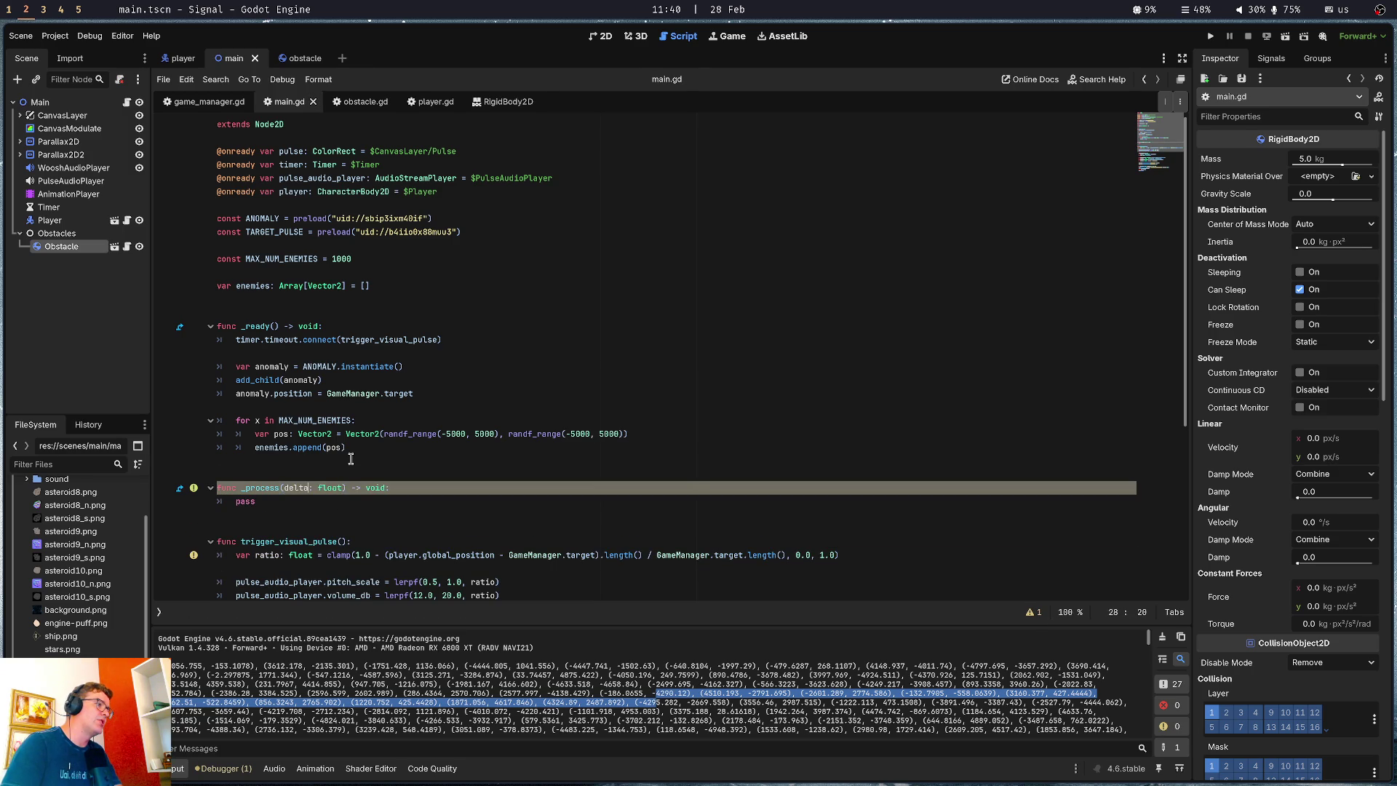
type("_")
Move the caret back up to the blank line above _ready
key("Down")
key("Down")
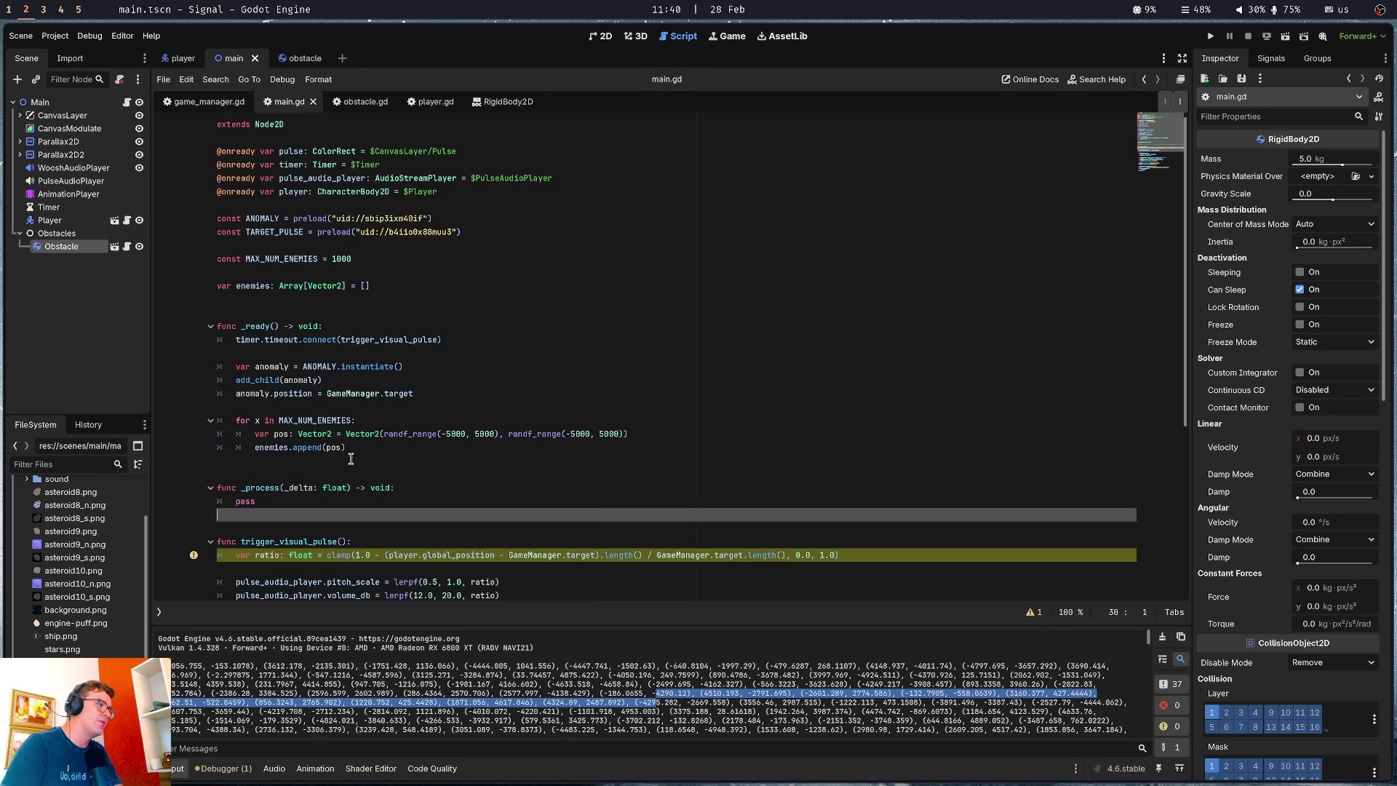
left_click(376, 403)
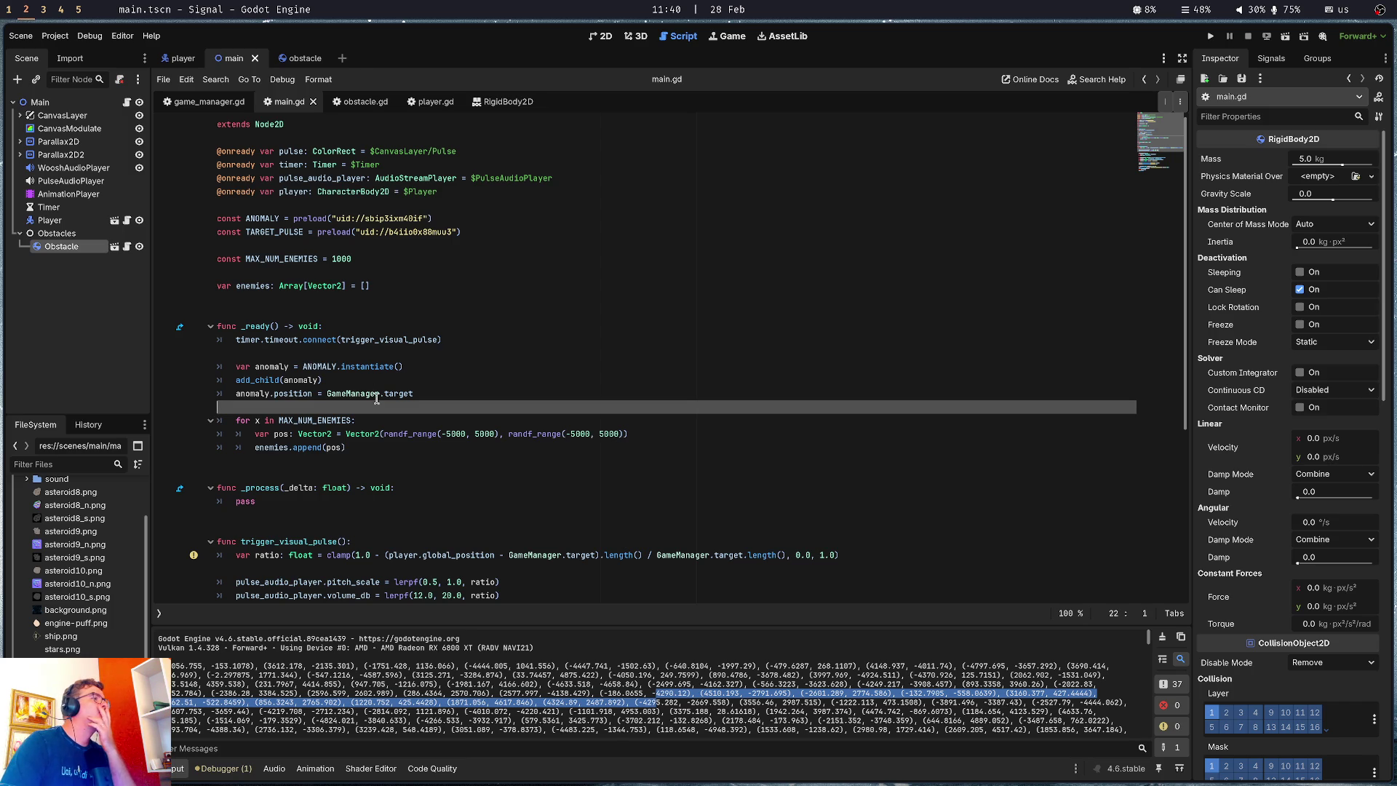
left_click(340, 310)
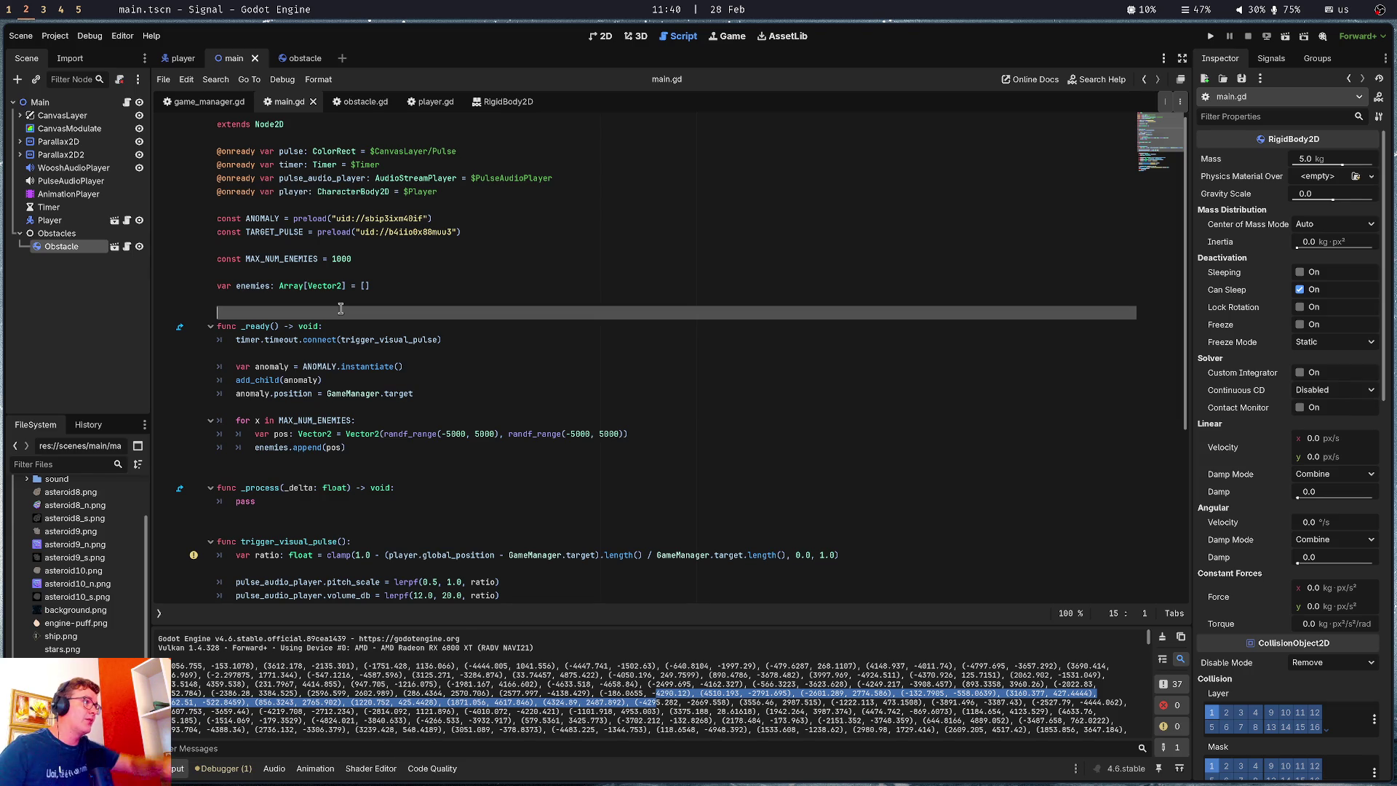
Delete the Obstacle node from the main scene, confirming the removal
left_click(71, 258)
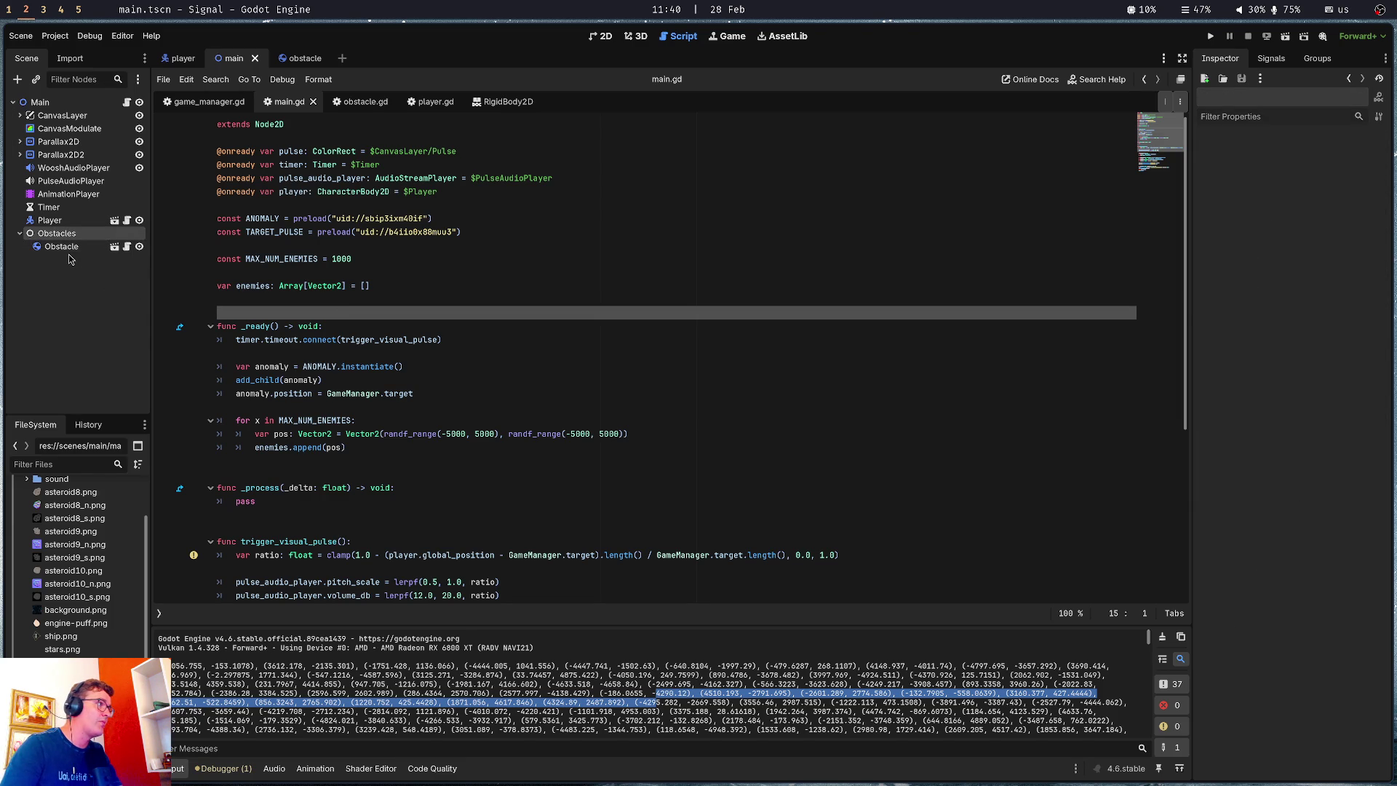
left_click(70, 253)
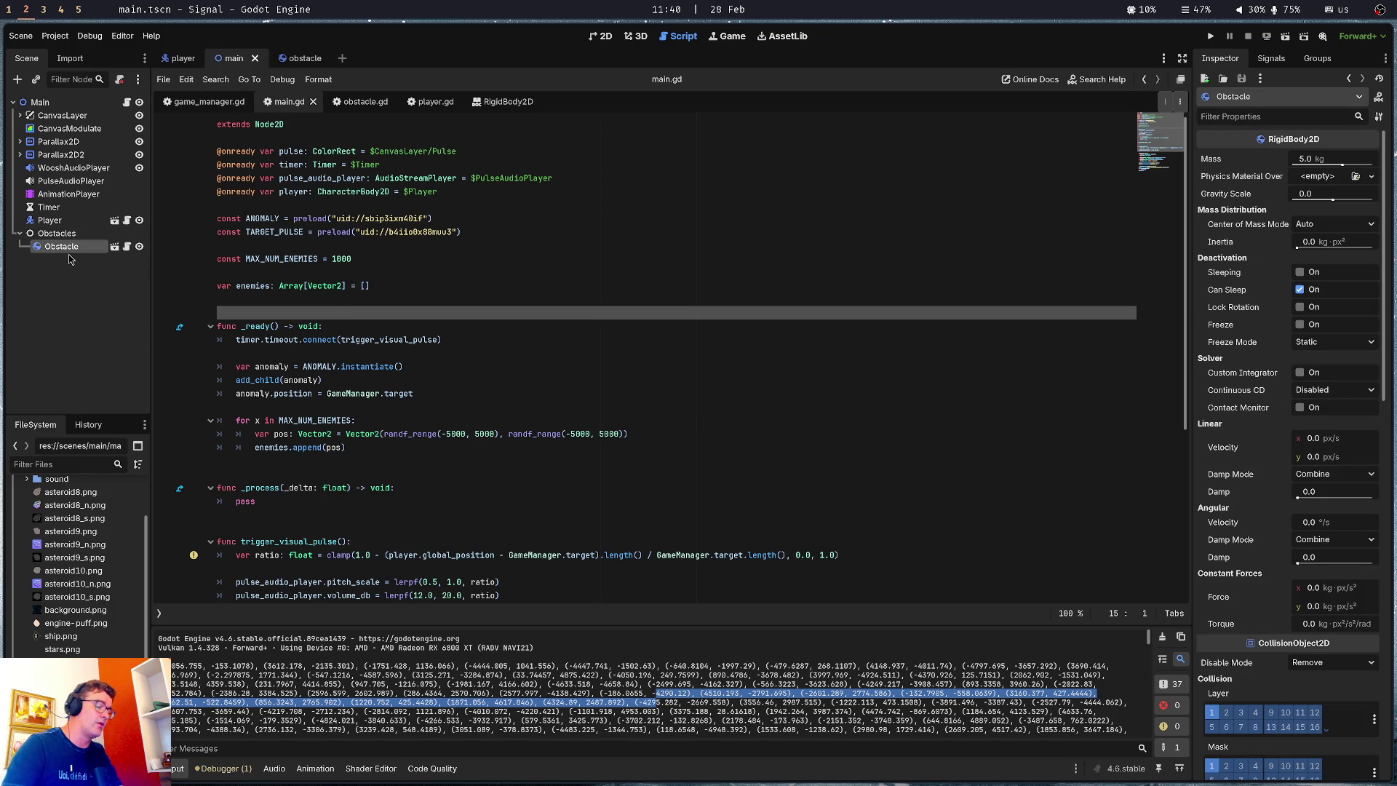
key("Delete")
key("Return")
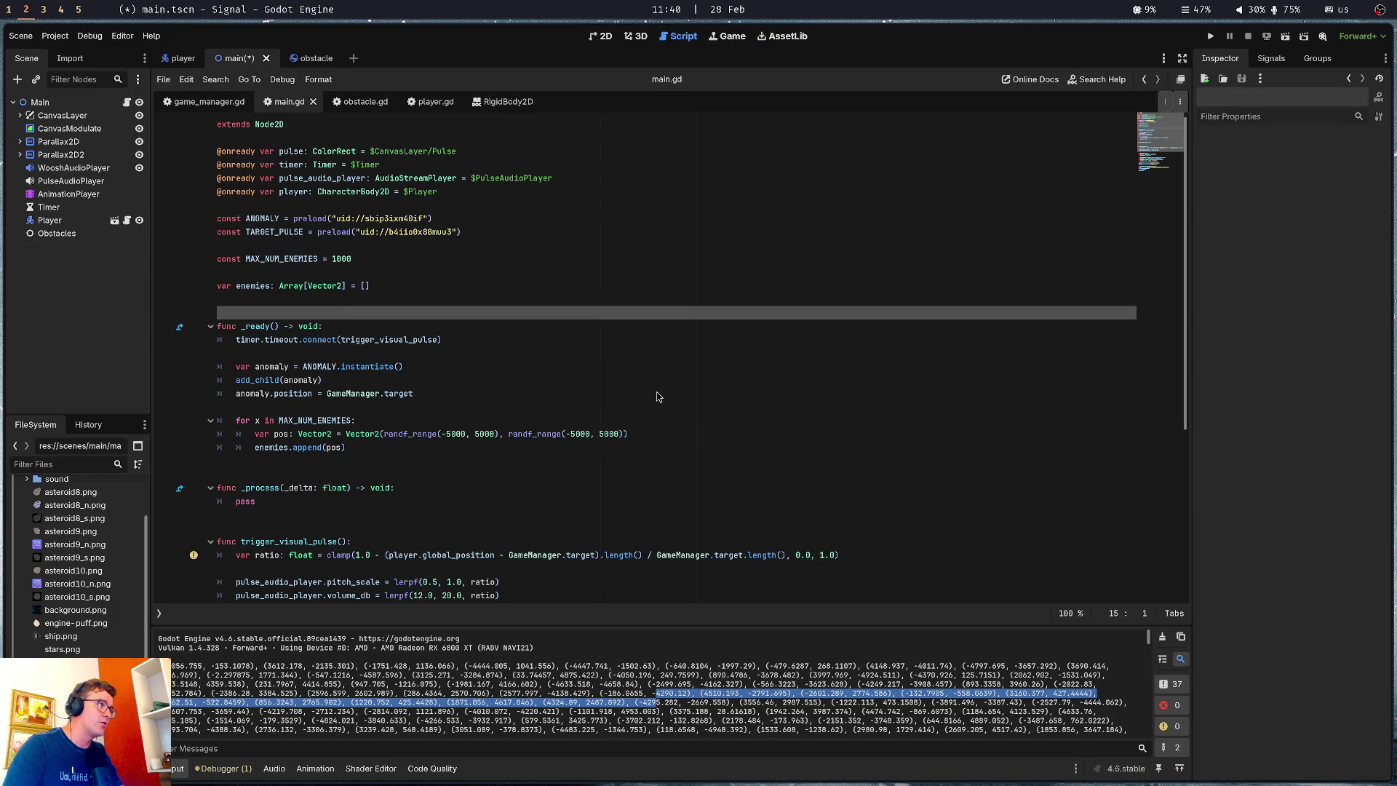
left_click(55, 234)
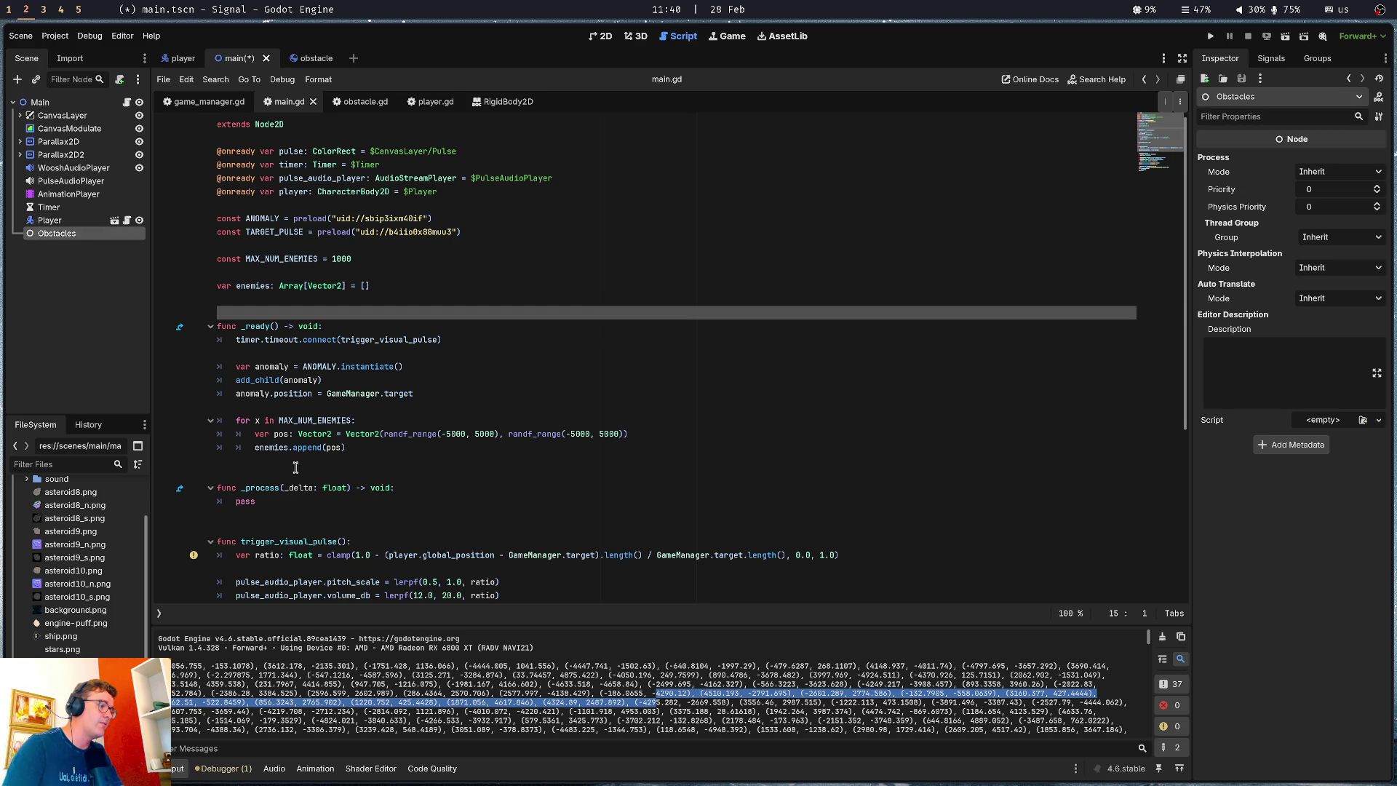
left_click_drag(64, 236, 262, 210)
left_click(503, 199)
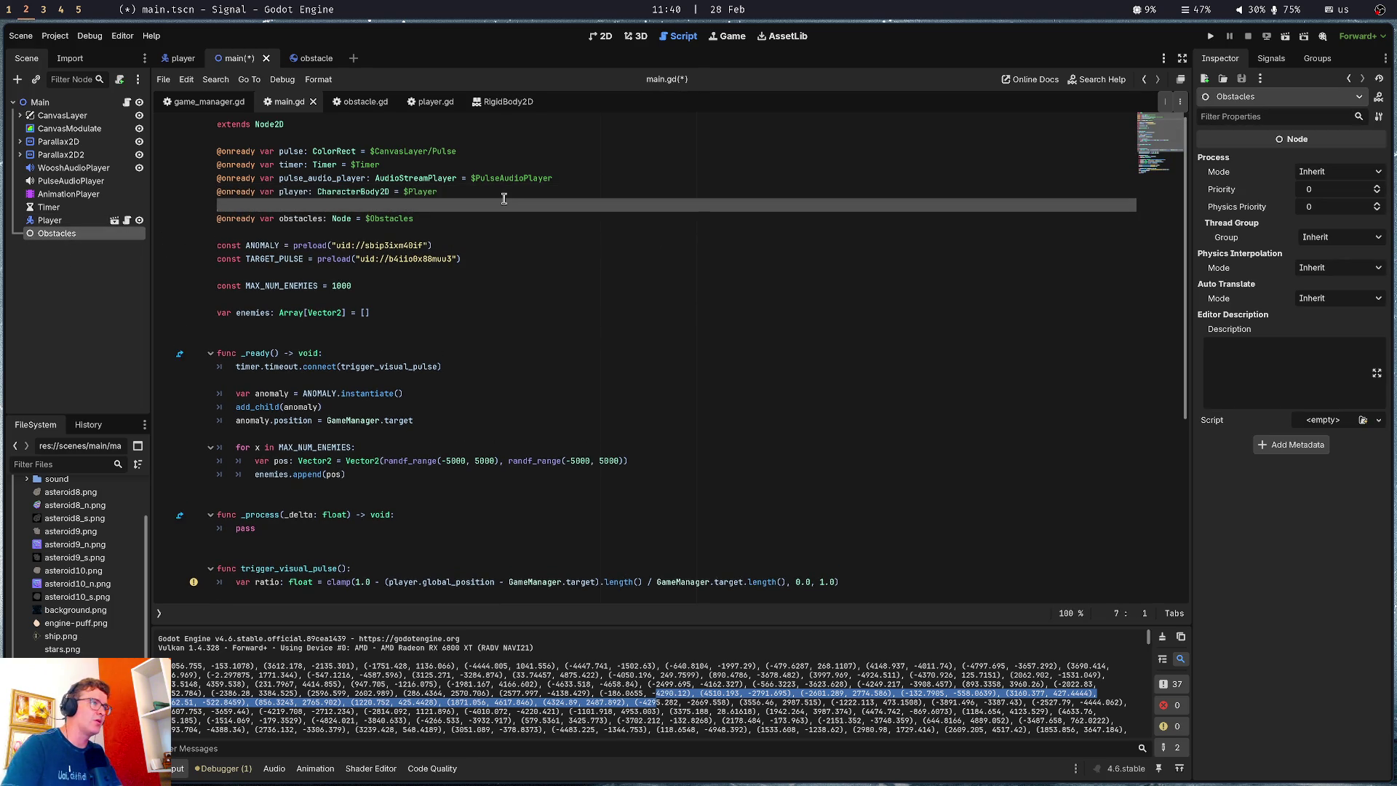
key("ctrl+s")
left_click(331, 555)
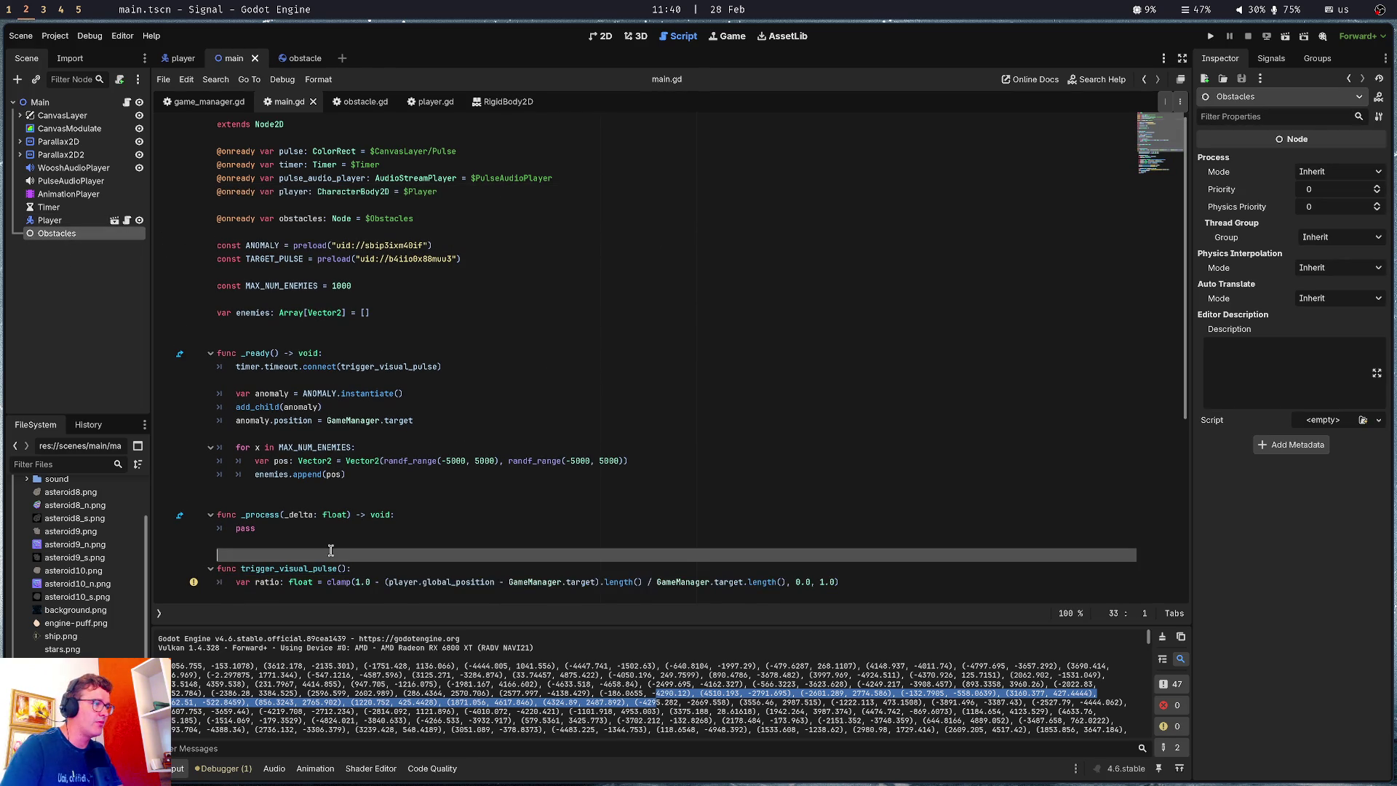
left_click_drag(49, 220, 362, 209)
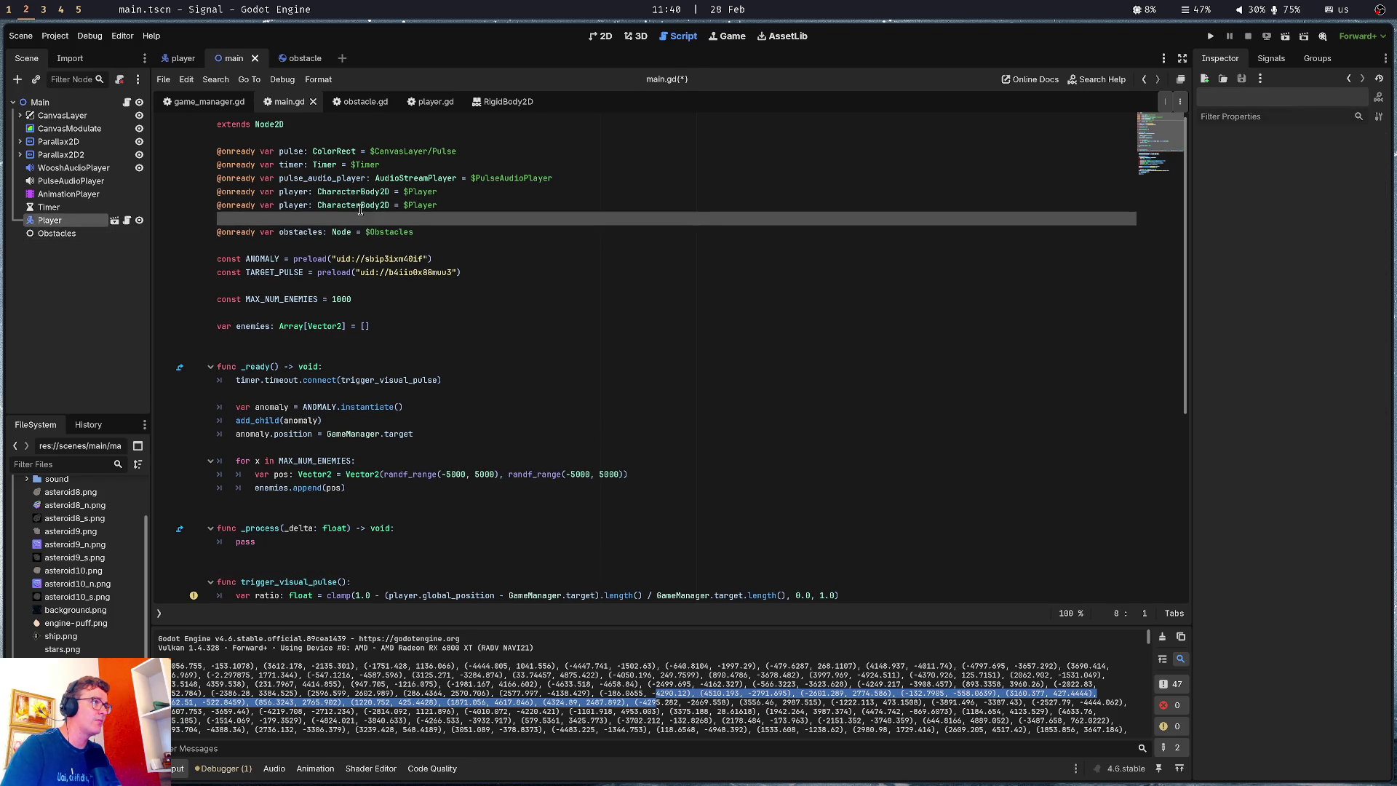
key("ctrl+z")
double_click(294, 190)
scroll(377, 429, "down", 2)
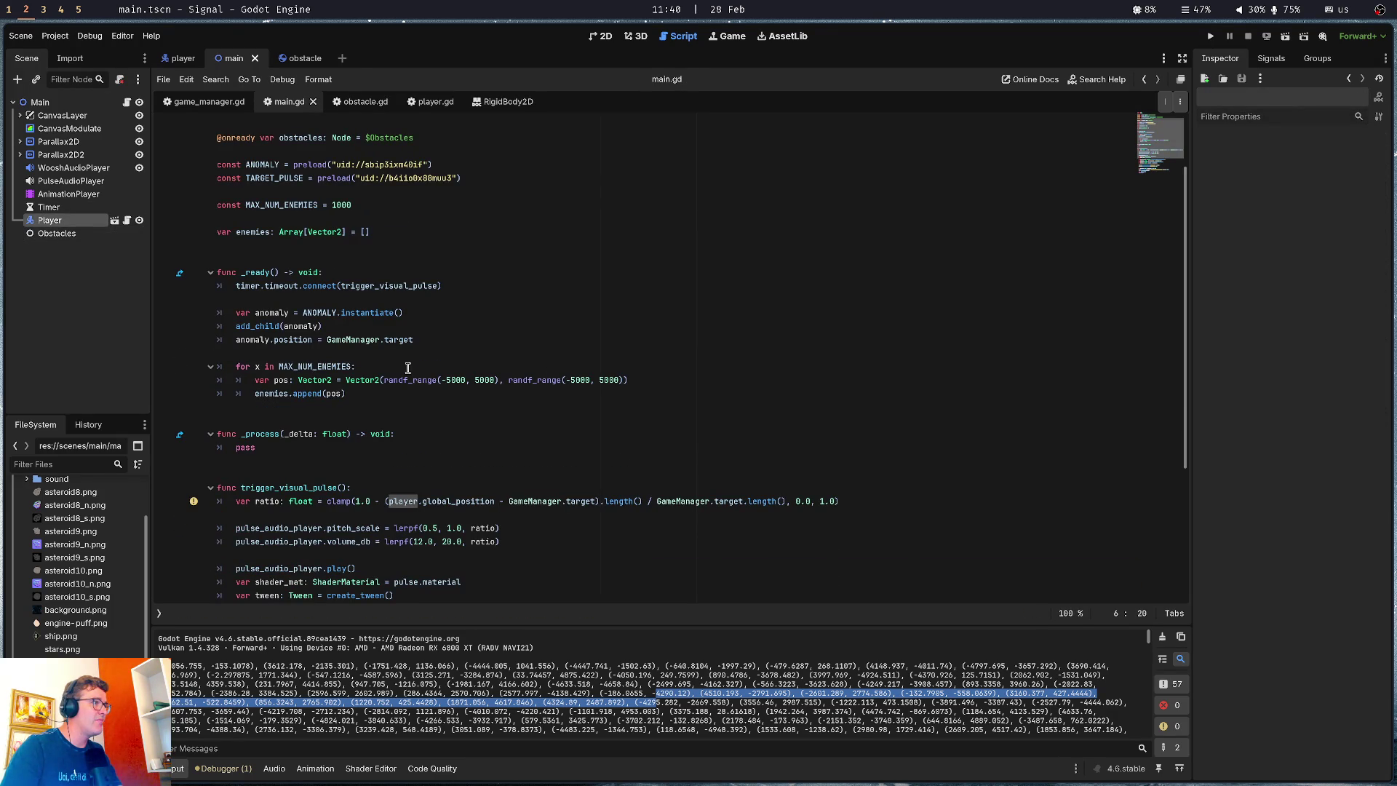
In _process, replace pass with 'for enemy in enemies:' and begin 'if player.' inside it
left_click(368, 461)
key("Up")
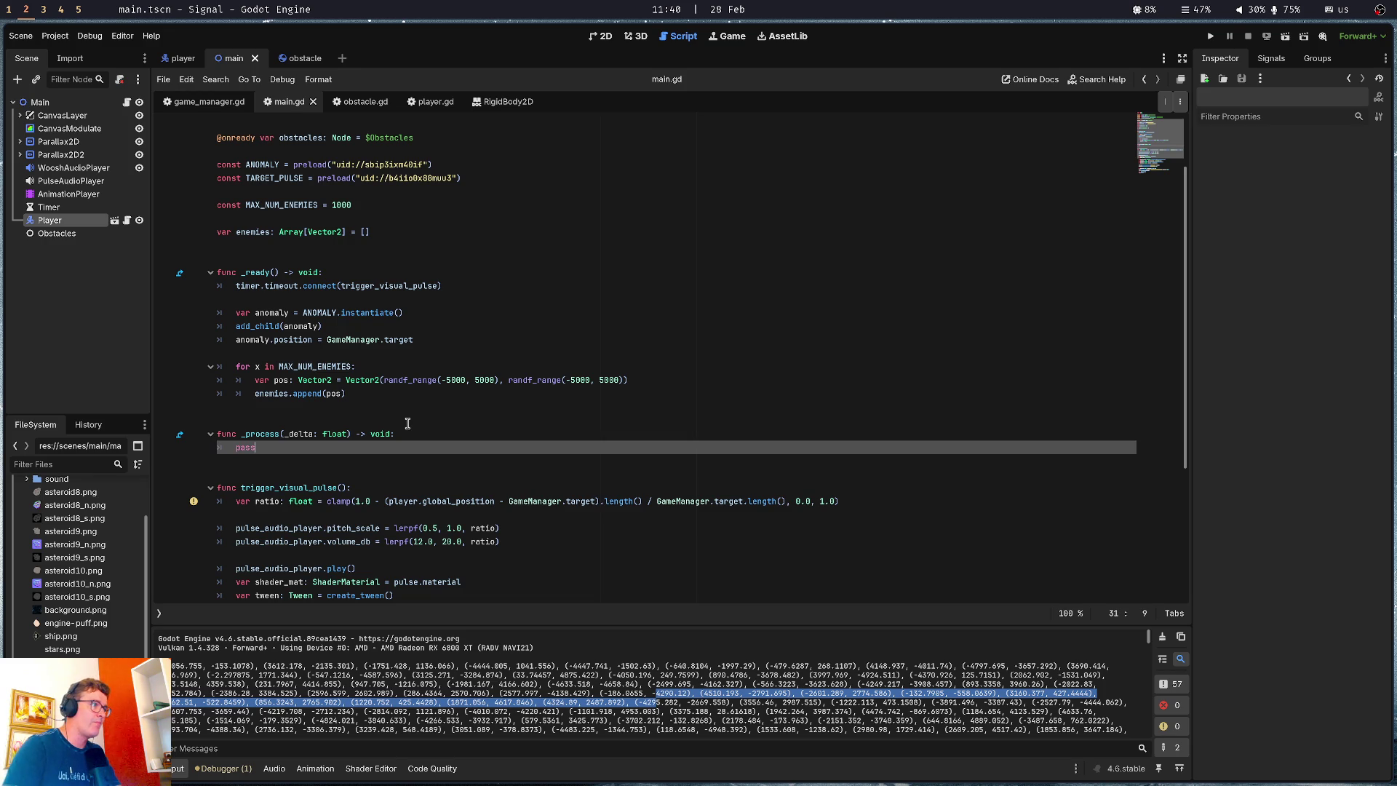
key("BackSpace")
key("BackSpace")
key("BackSpace")
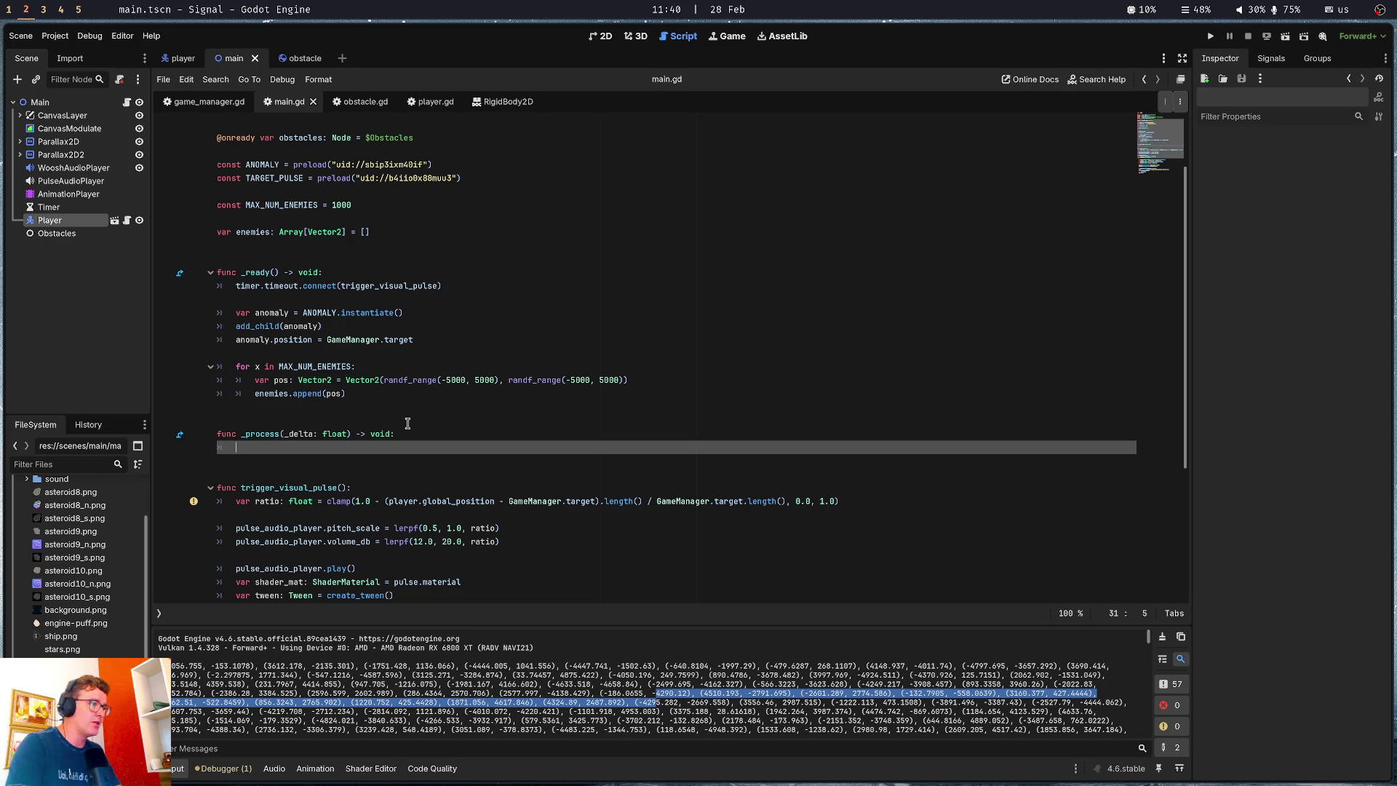
type("for enem")
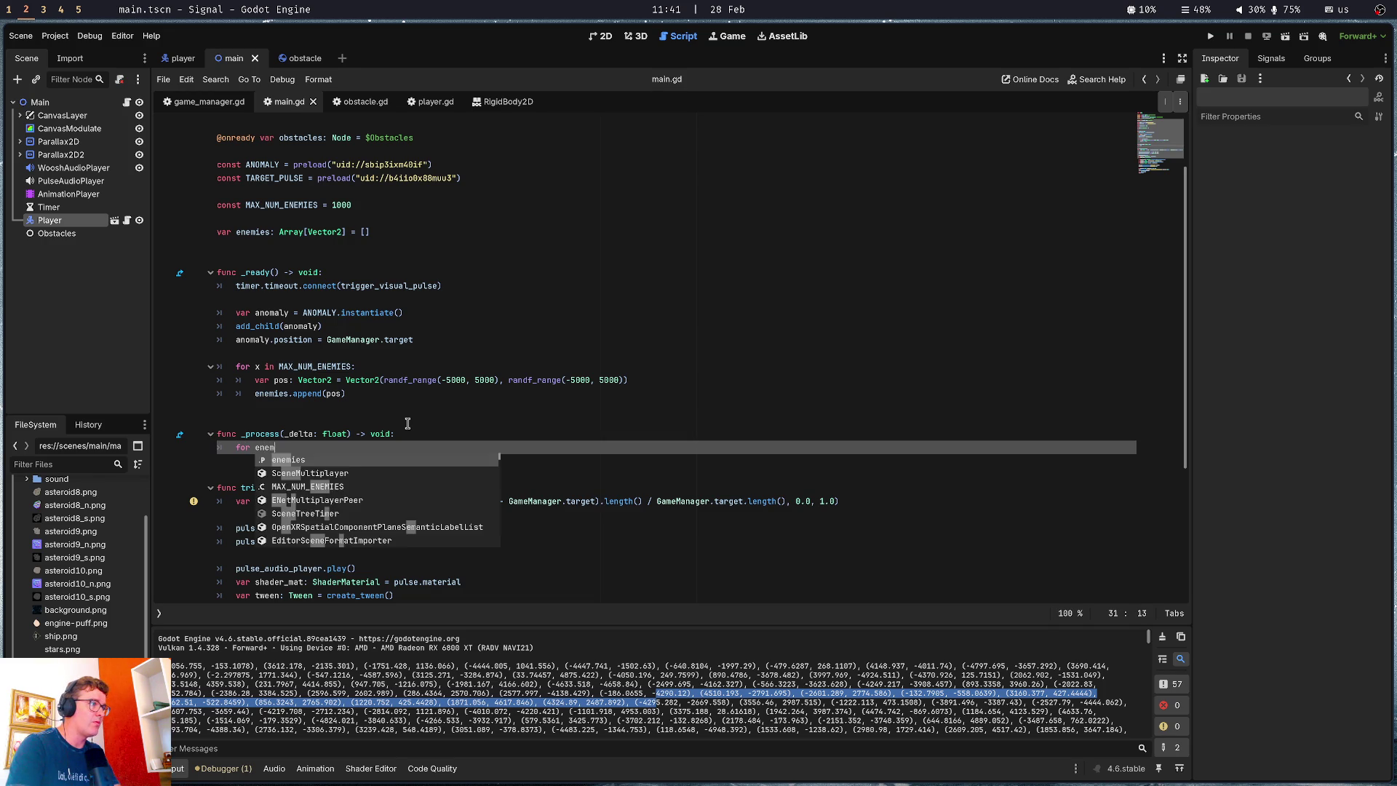
type("y in enemi")
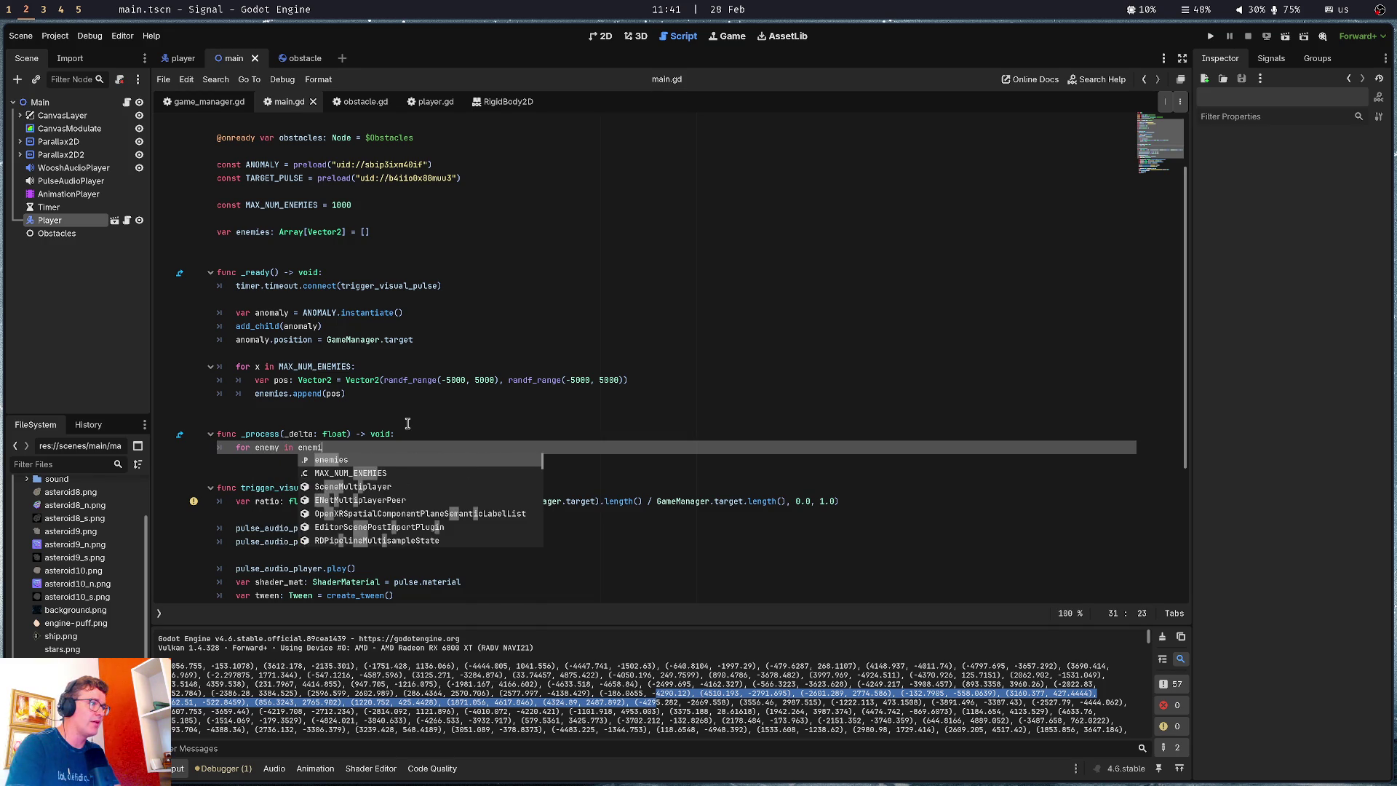
type("es:")
key("Return")
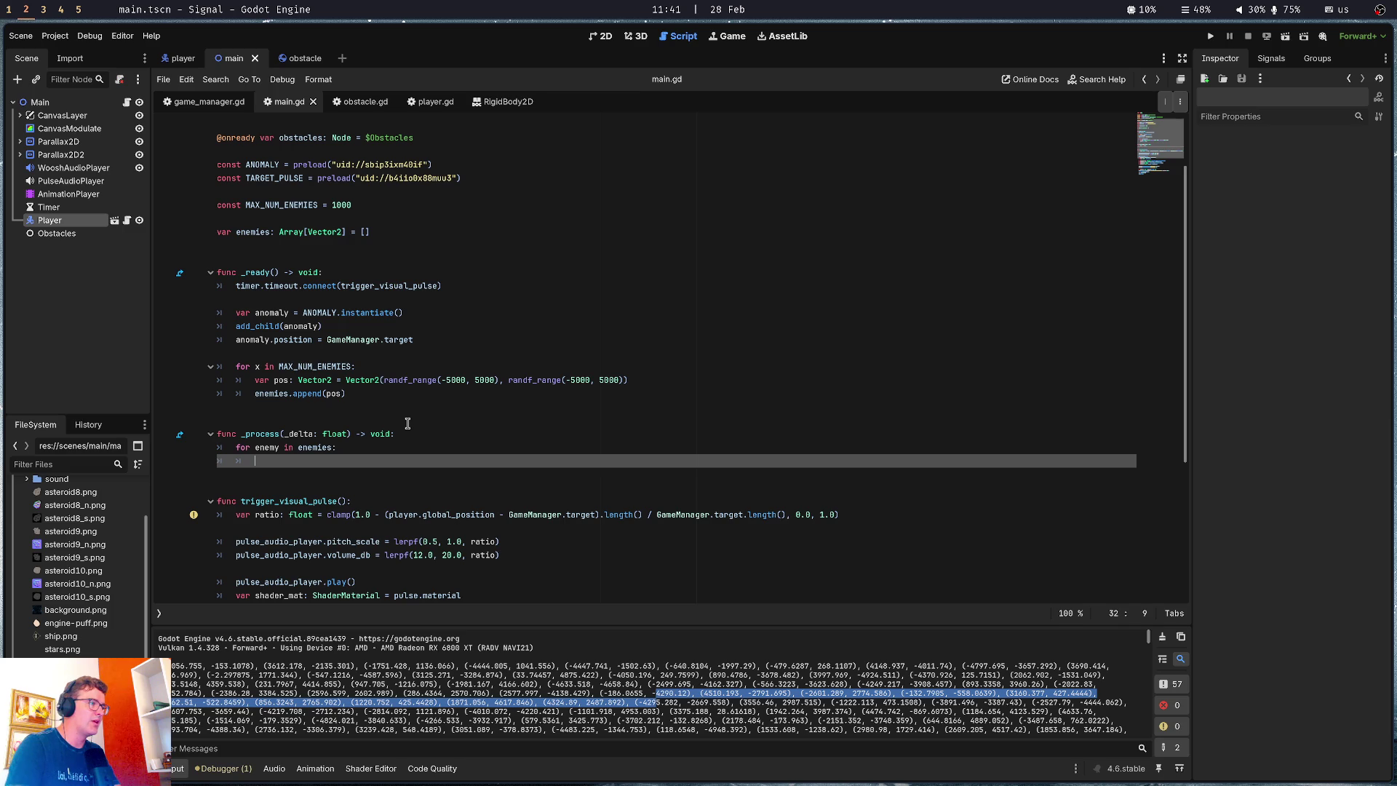
type("paSS")
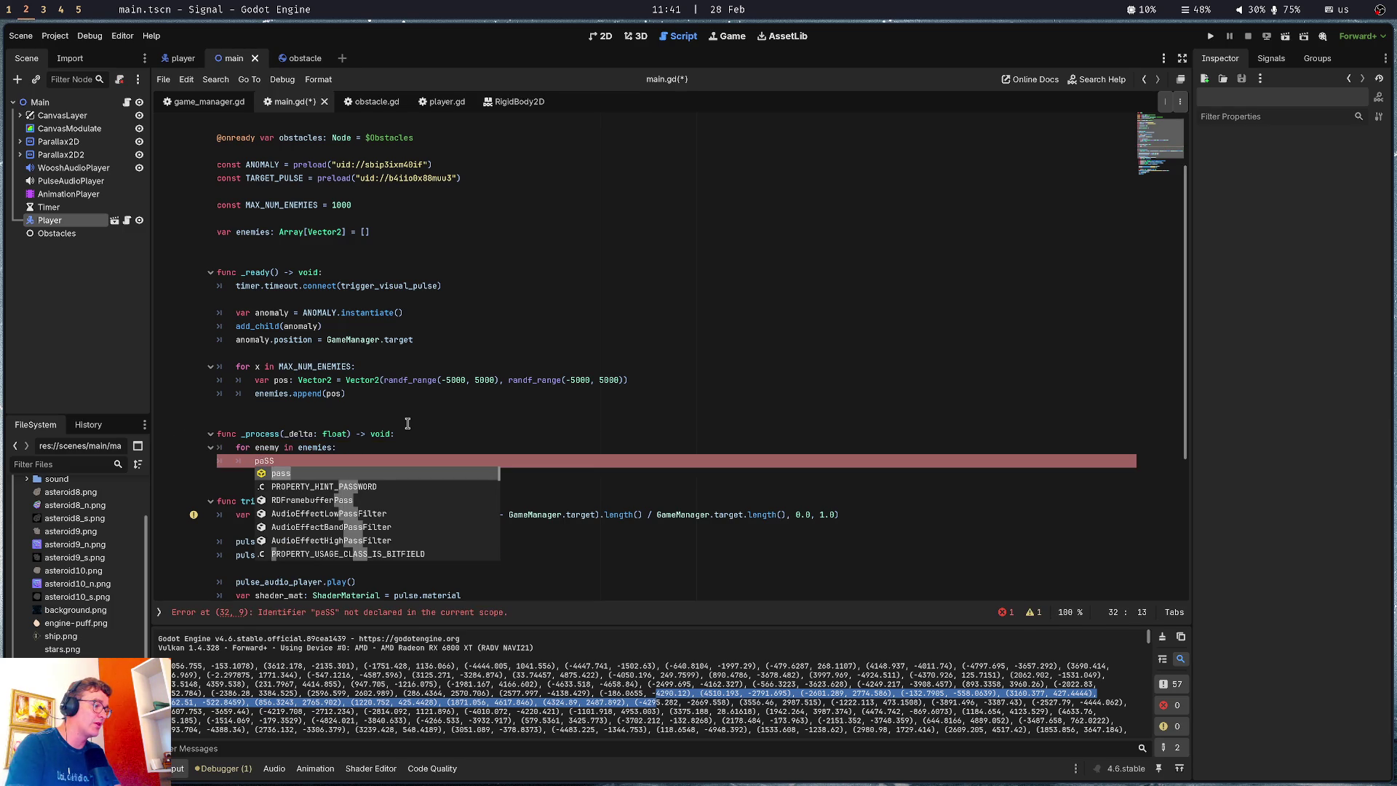
key("BackSpace")
key("BackSpace")
key("BackSpace")
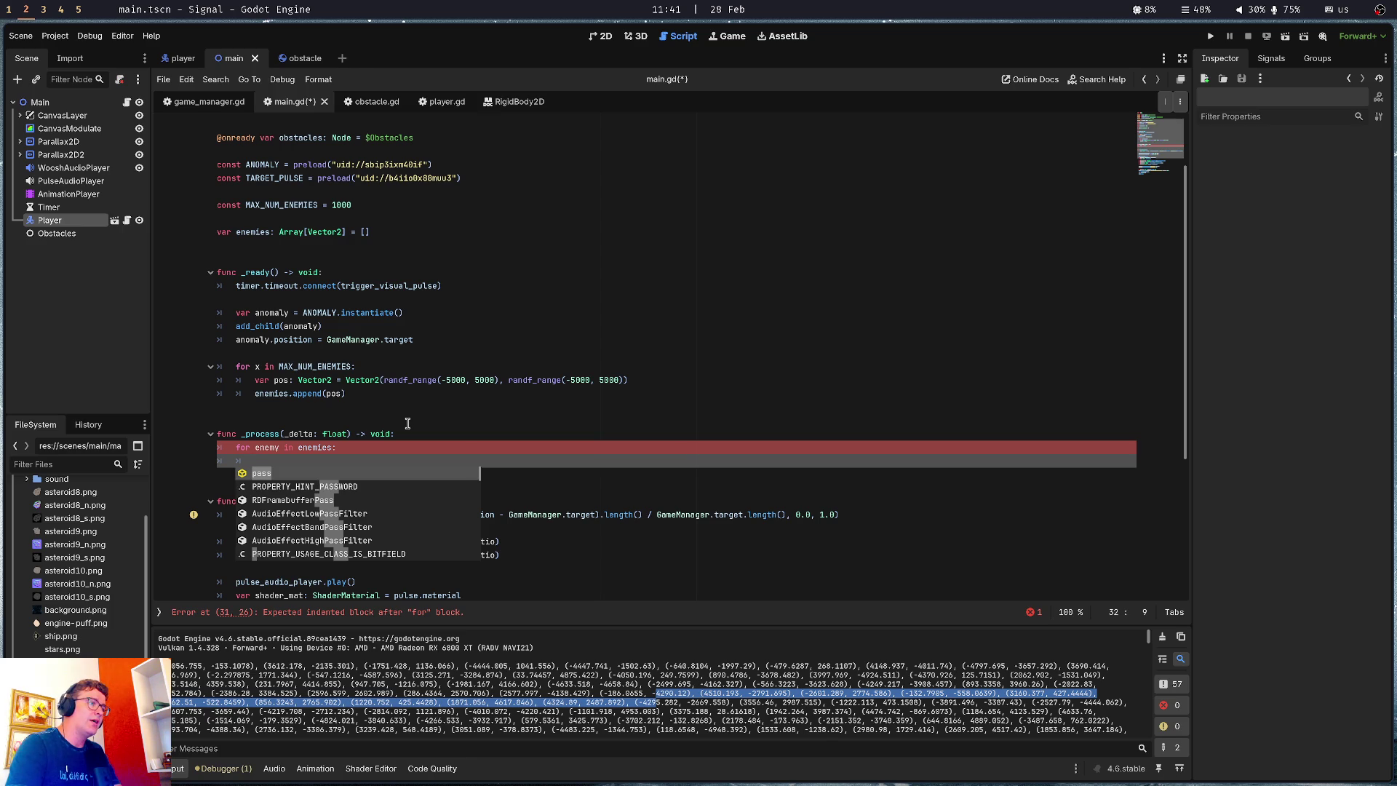
type("if ")
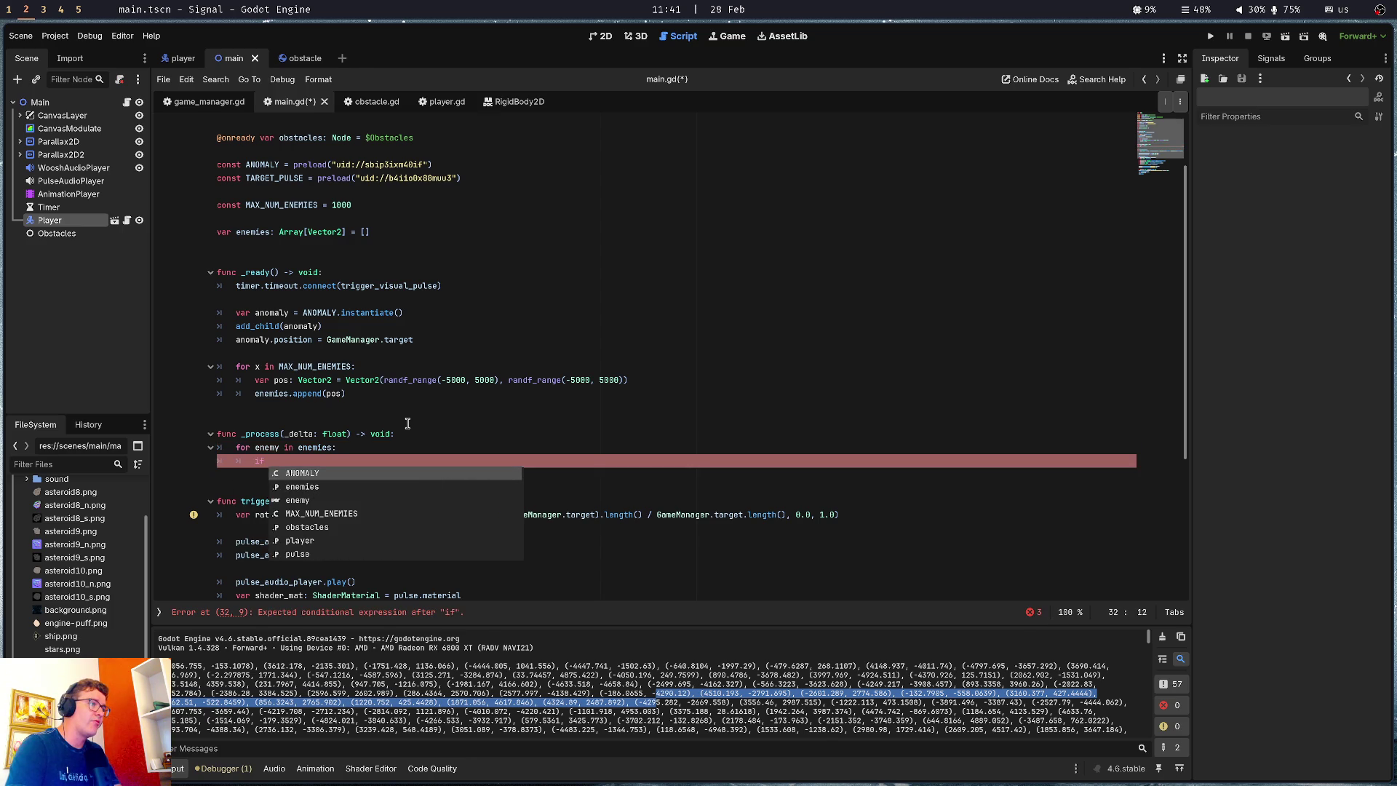
type("player.")
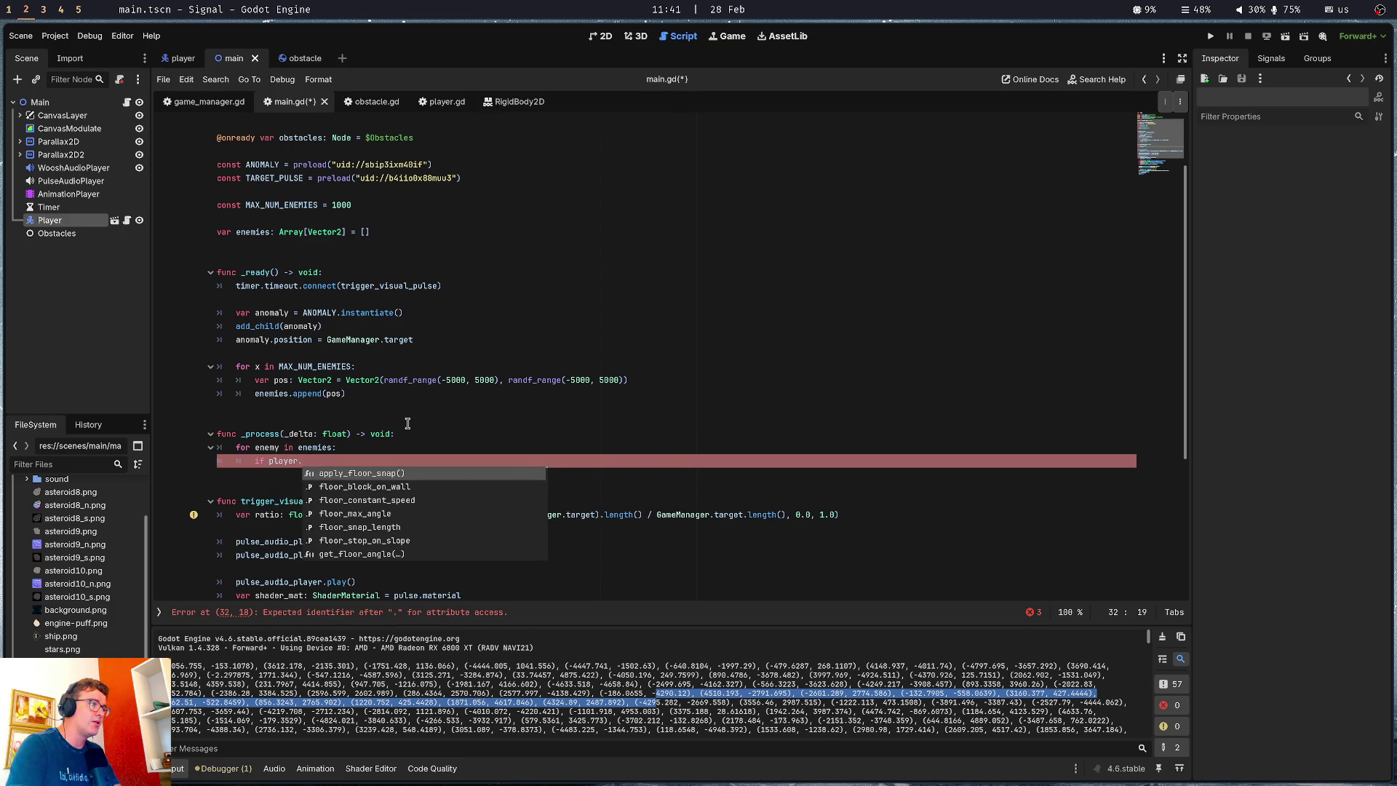
key("super+3")
key("super+4")
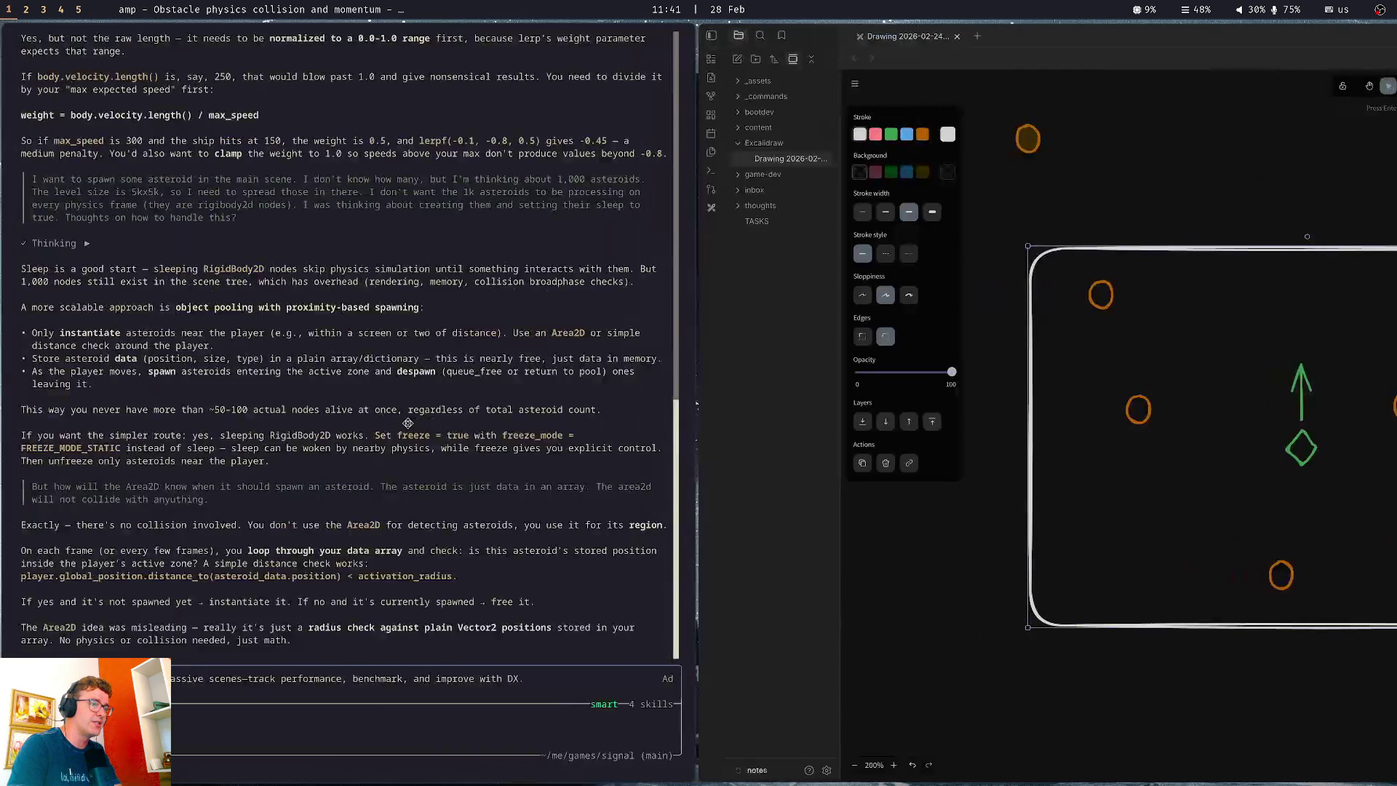
Copy Amp's player.global_position.distance_to(asteroid_data.position) < activation_radius line and return to Godot
key("super+1")
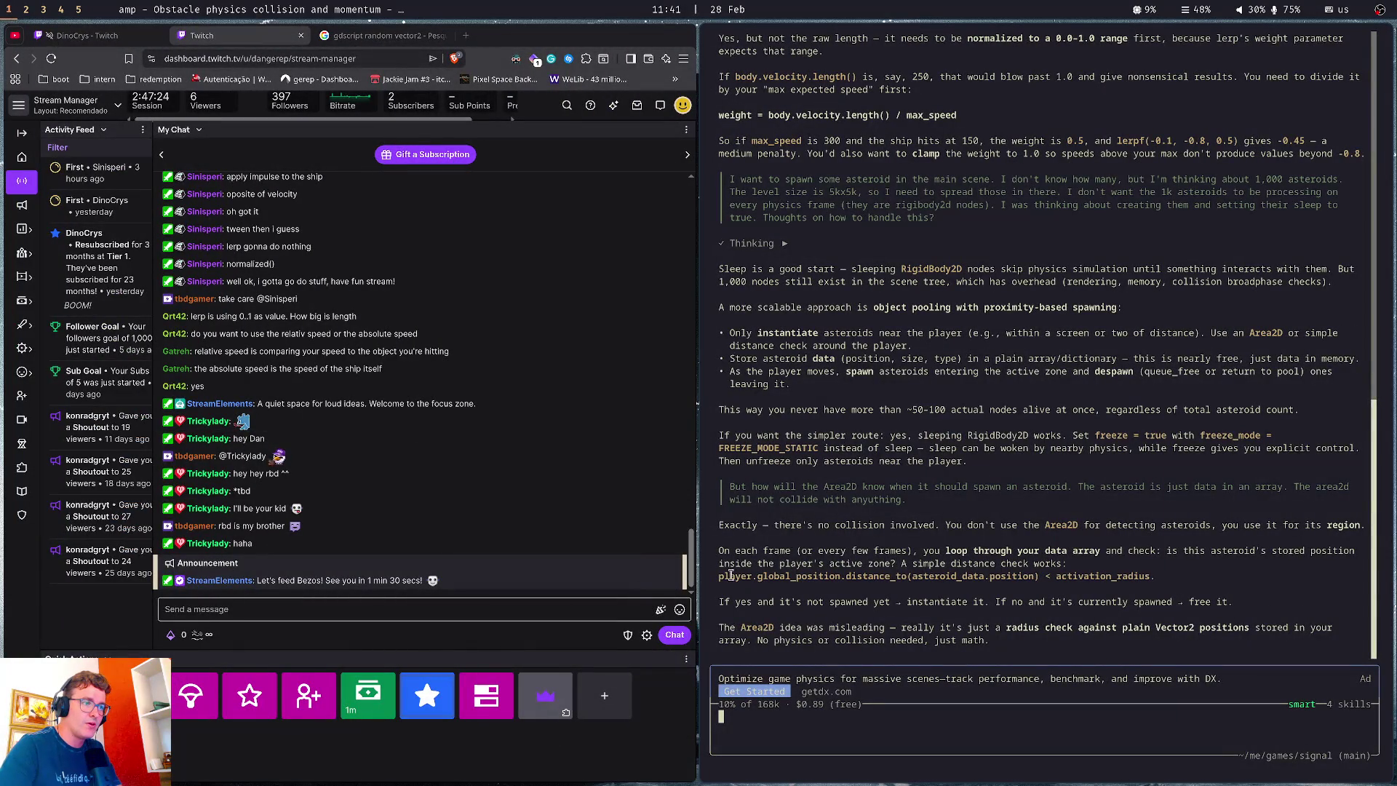
triple_click(1115, 572)
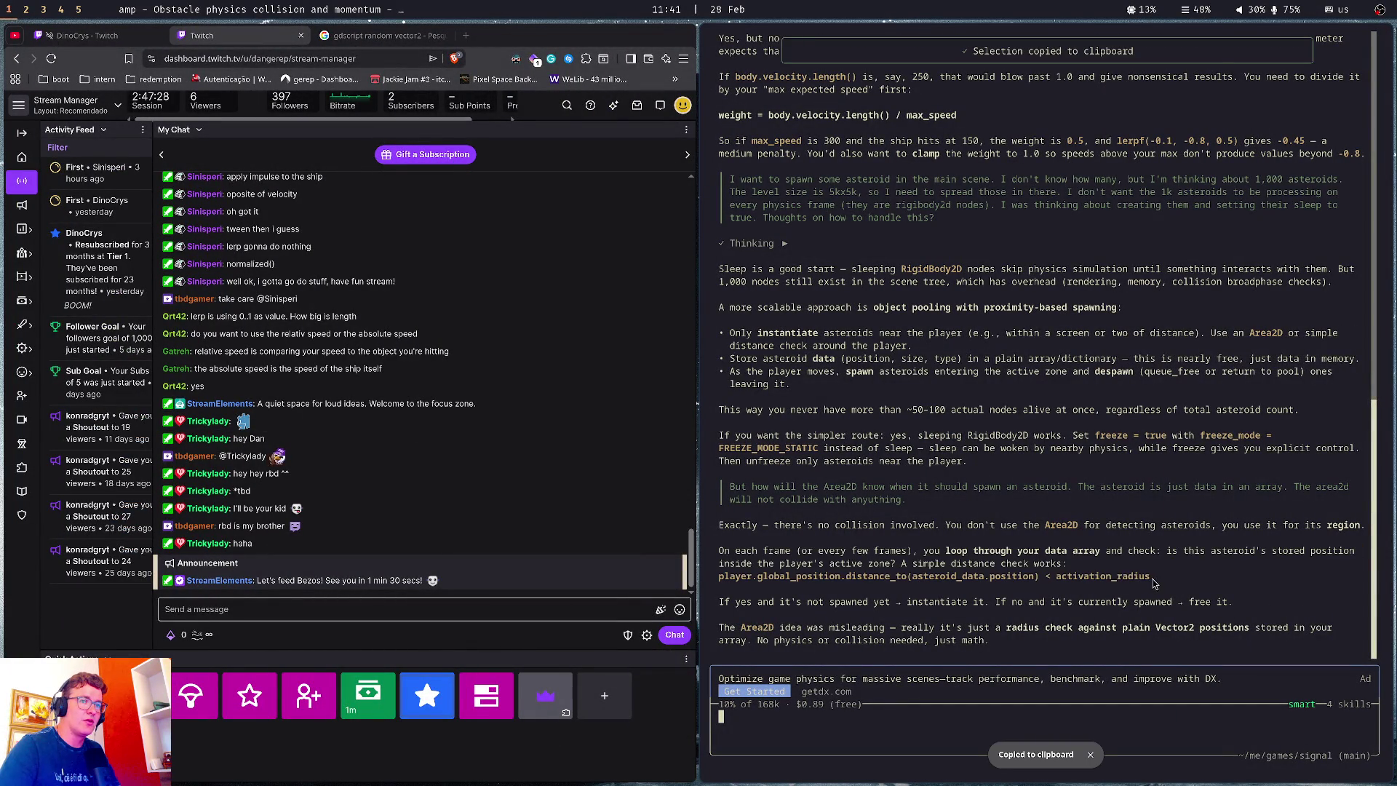
triple_click(720, 576)
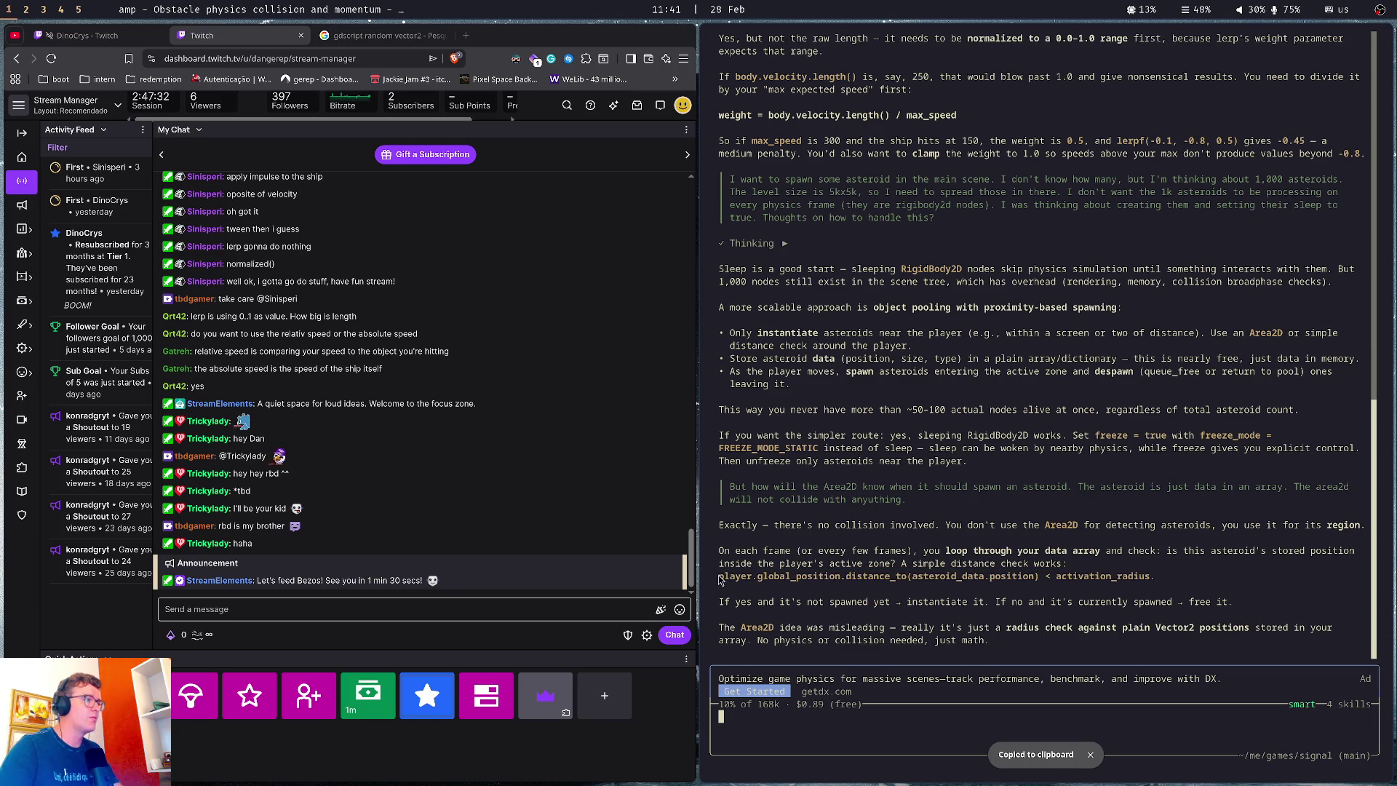
key("super+2")
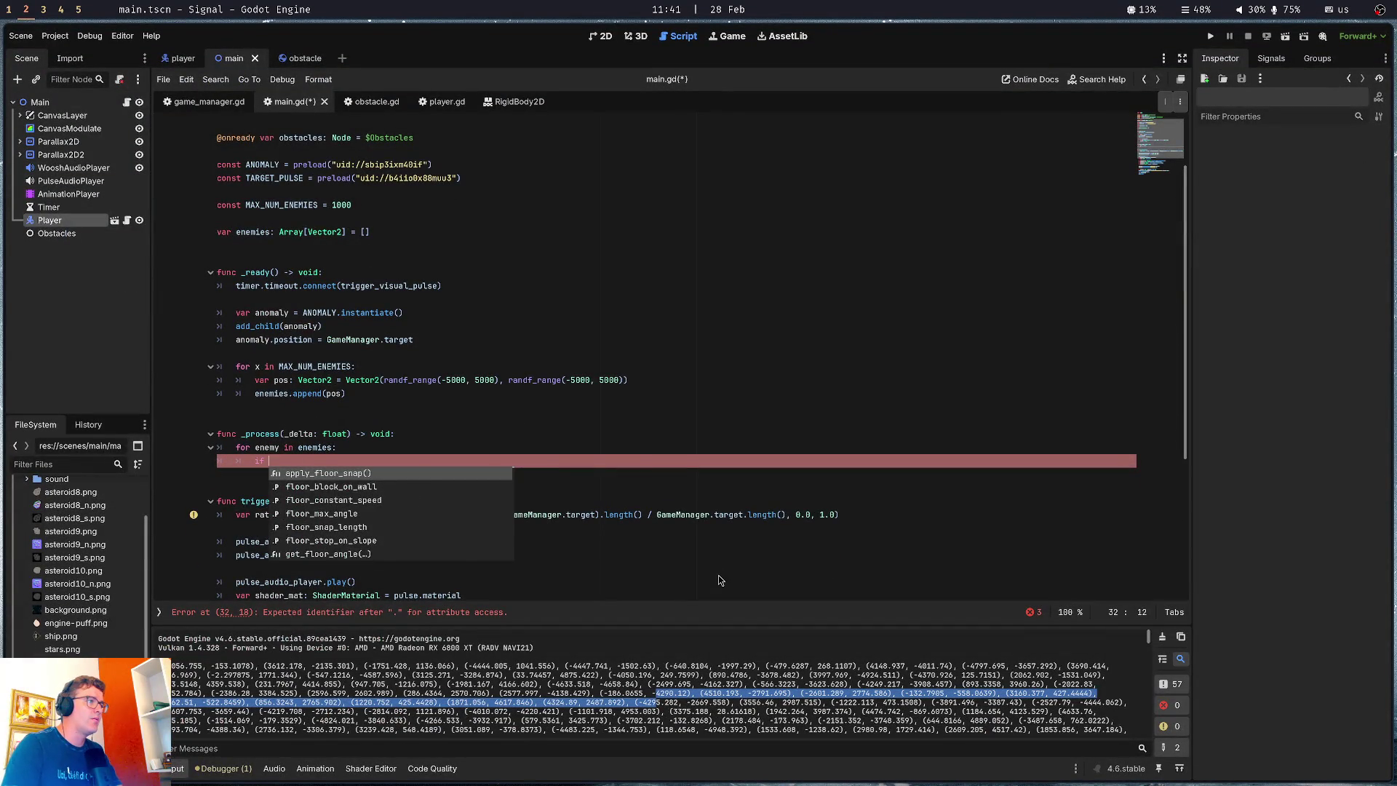
Finish the if as distance_to(asteroid_data.position) < 500.0:, save, and open its body
type("global_position.distance_to(asteroid_data.position) < 500.0")
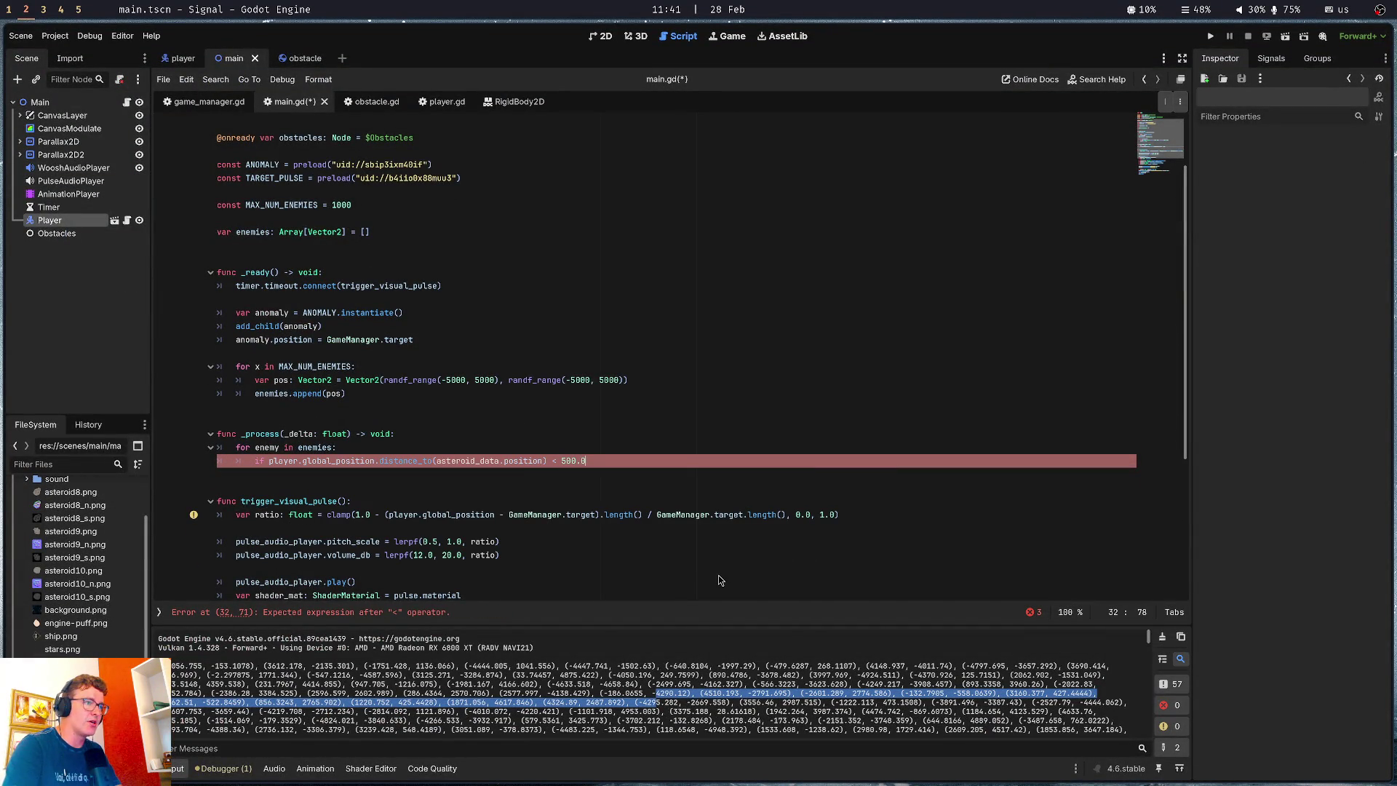
key("ctrl+s")
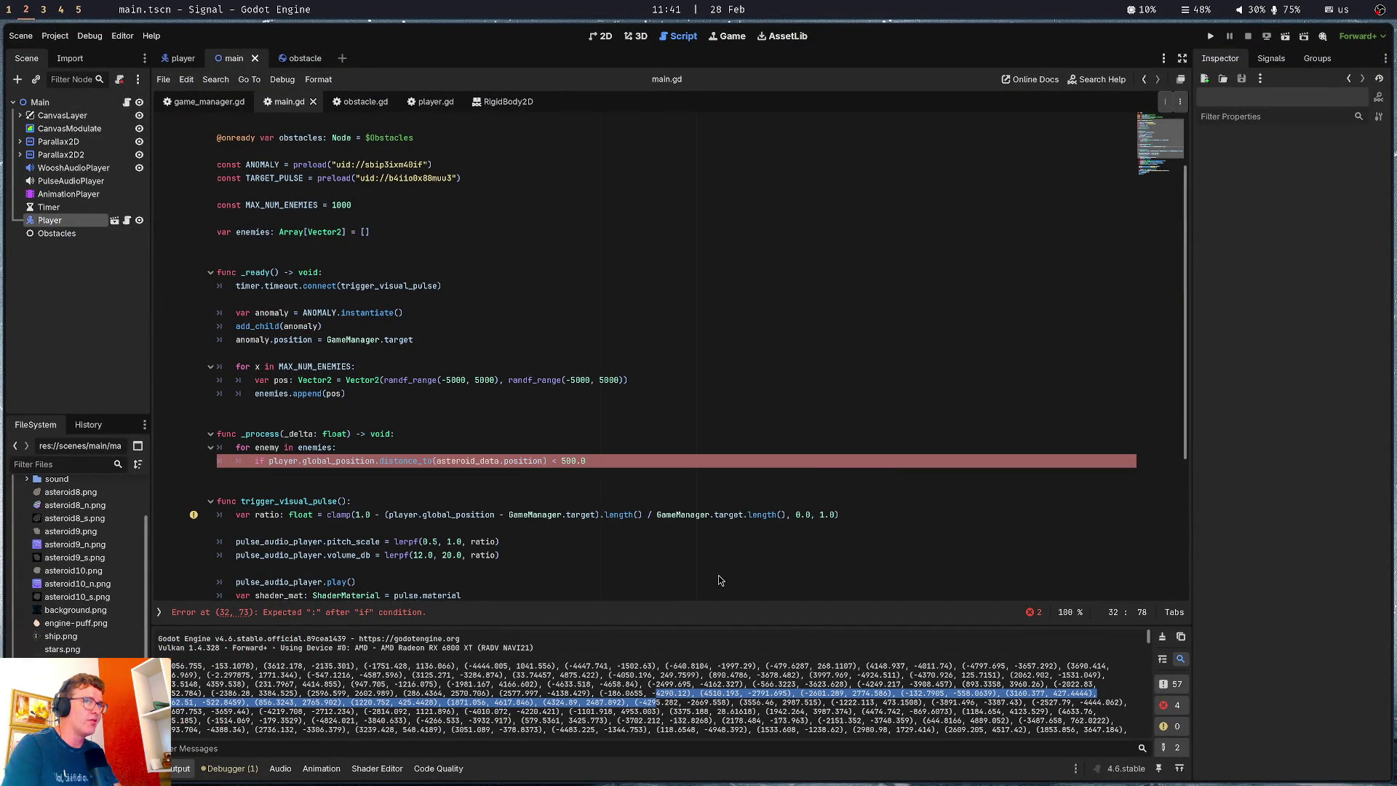
type(":")
key("Return")
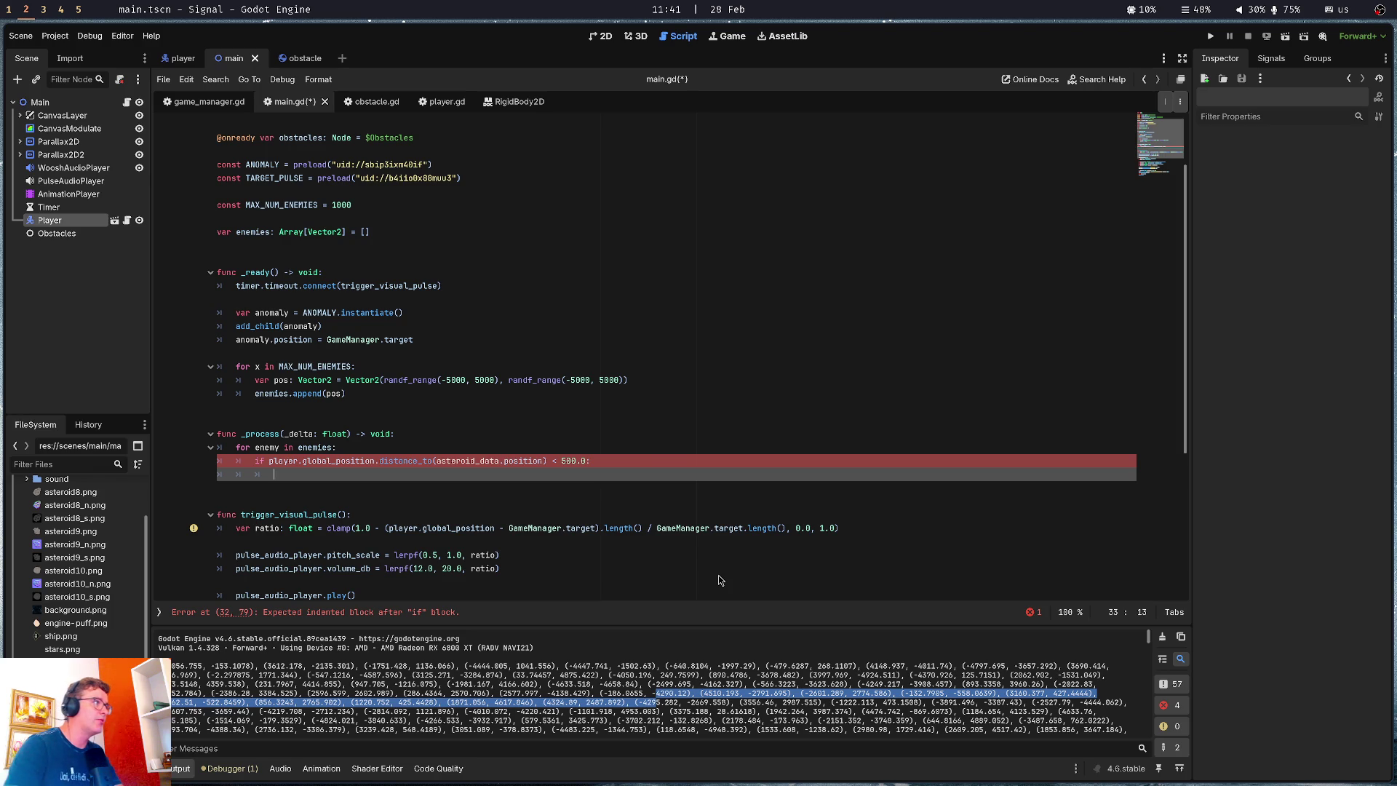
scroll(109, 644, "down", 3)
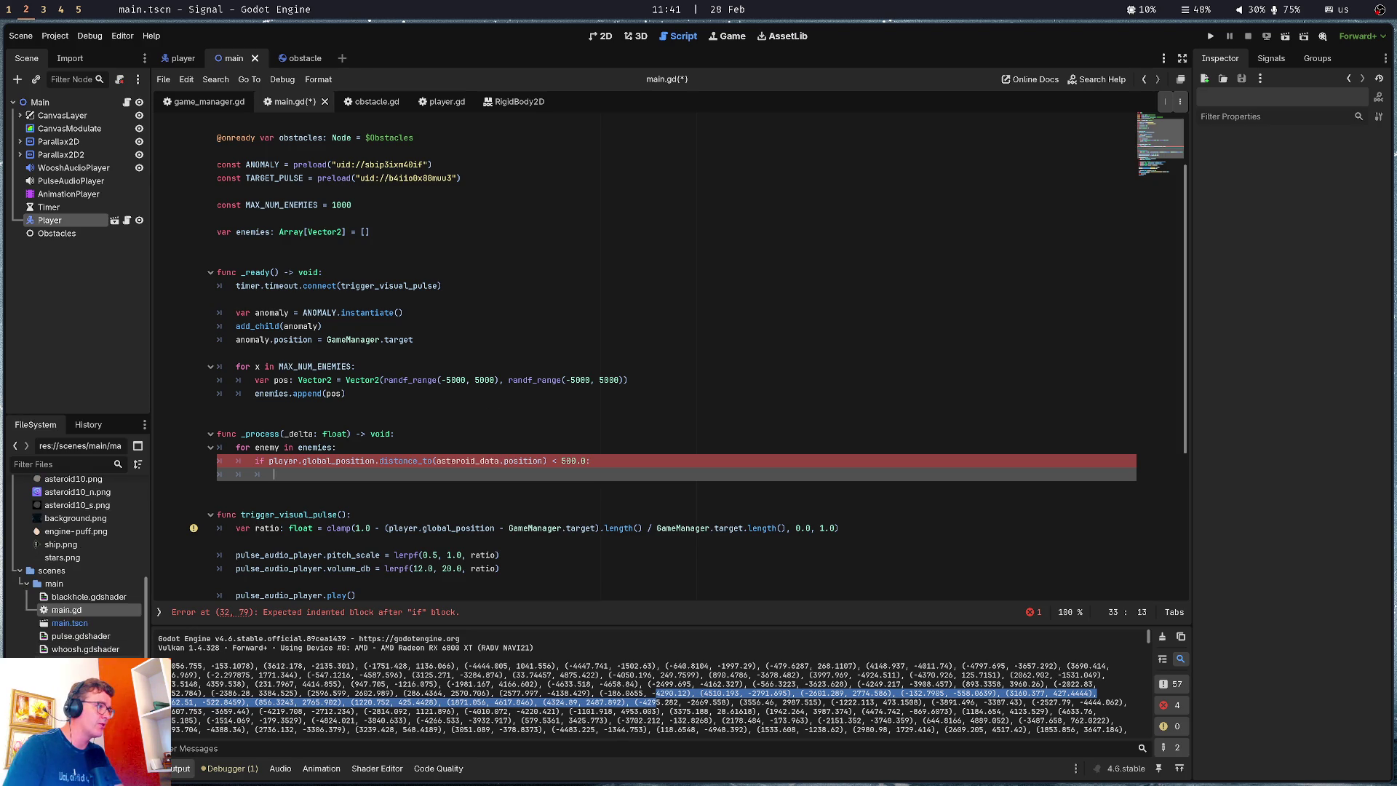
scroll(210, 280, "up", 2)
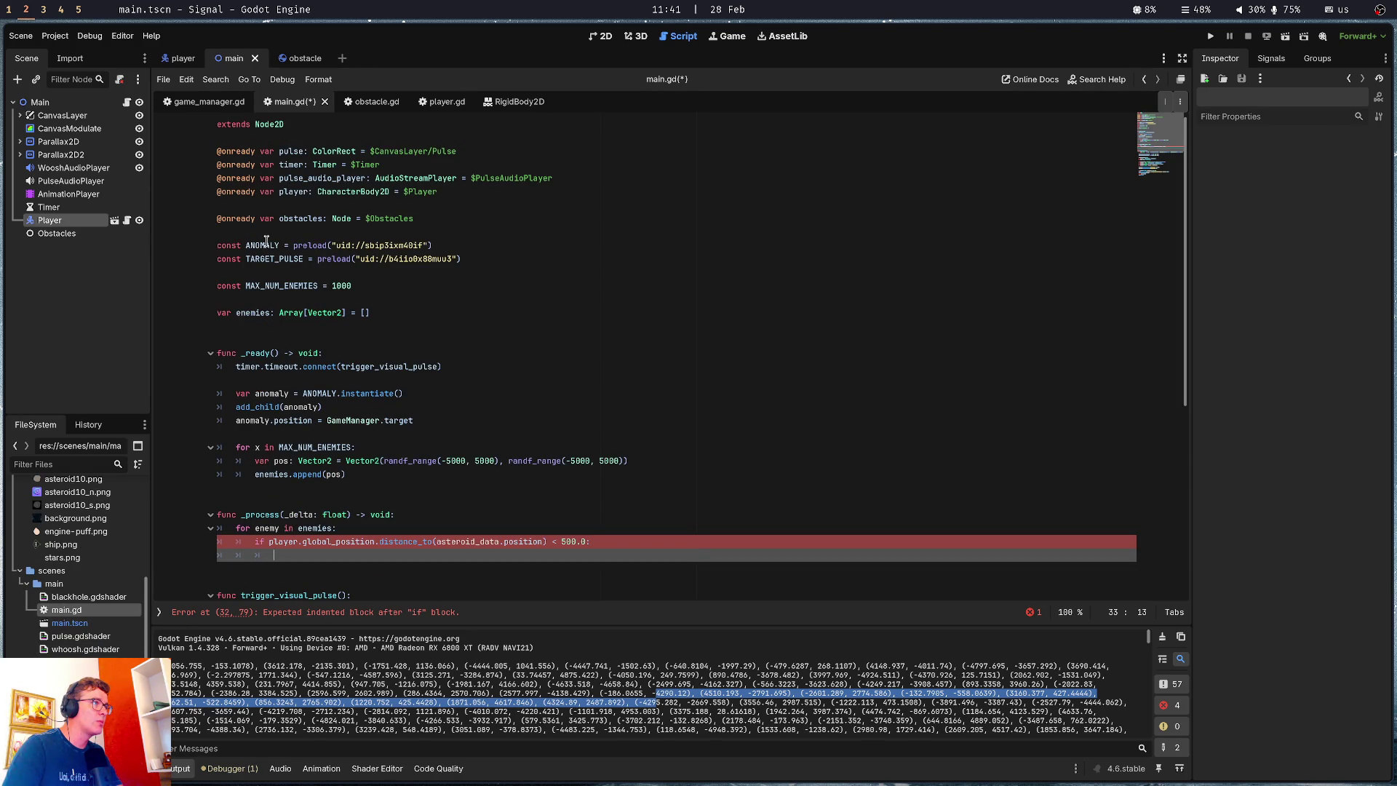
Declare obstacle_instance: PackedScene in the if block as OBSTACLE.instantiate()
mouse_move(87, 647)
left_mouse_down()
mouse_move(342, 353)
mouse_move(342, 273)
left_mouse_up()
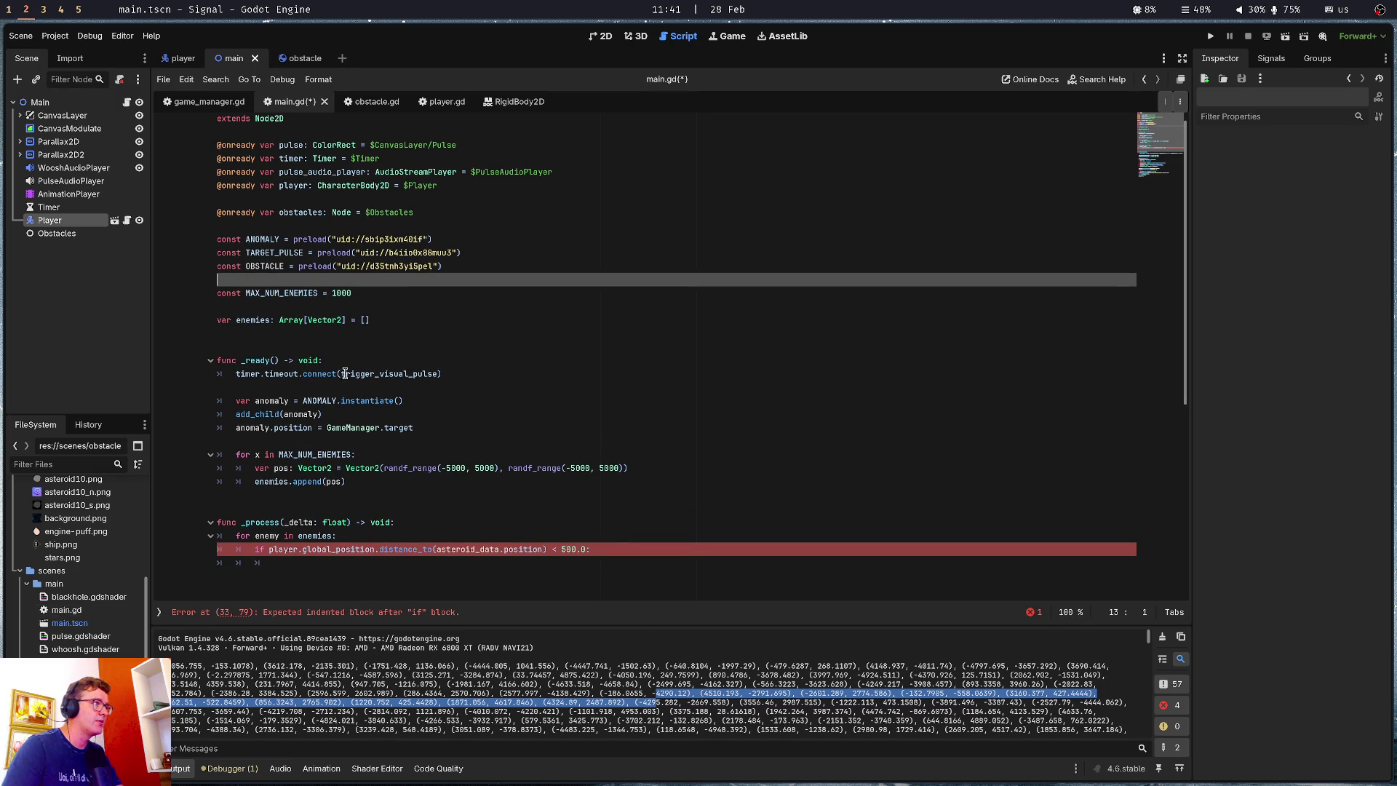
left_click(416, 565)
type("var obstacle_")
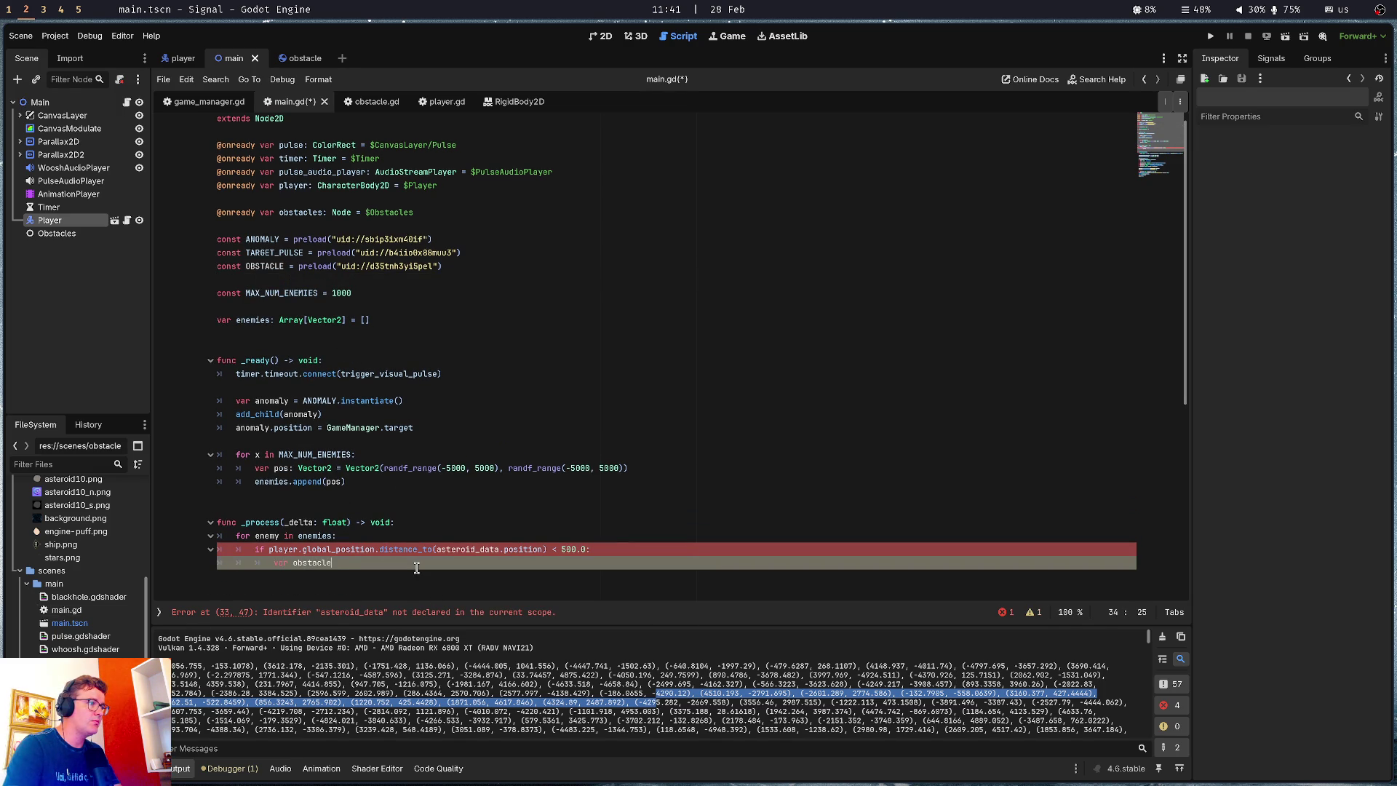
type("instance")
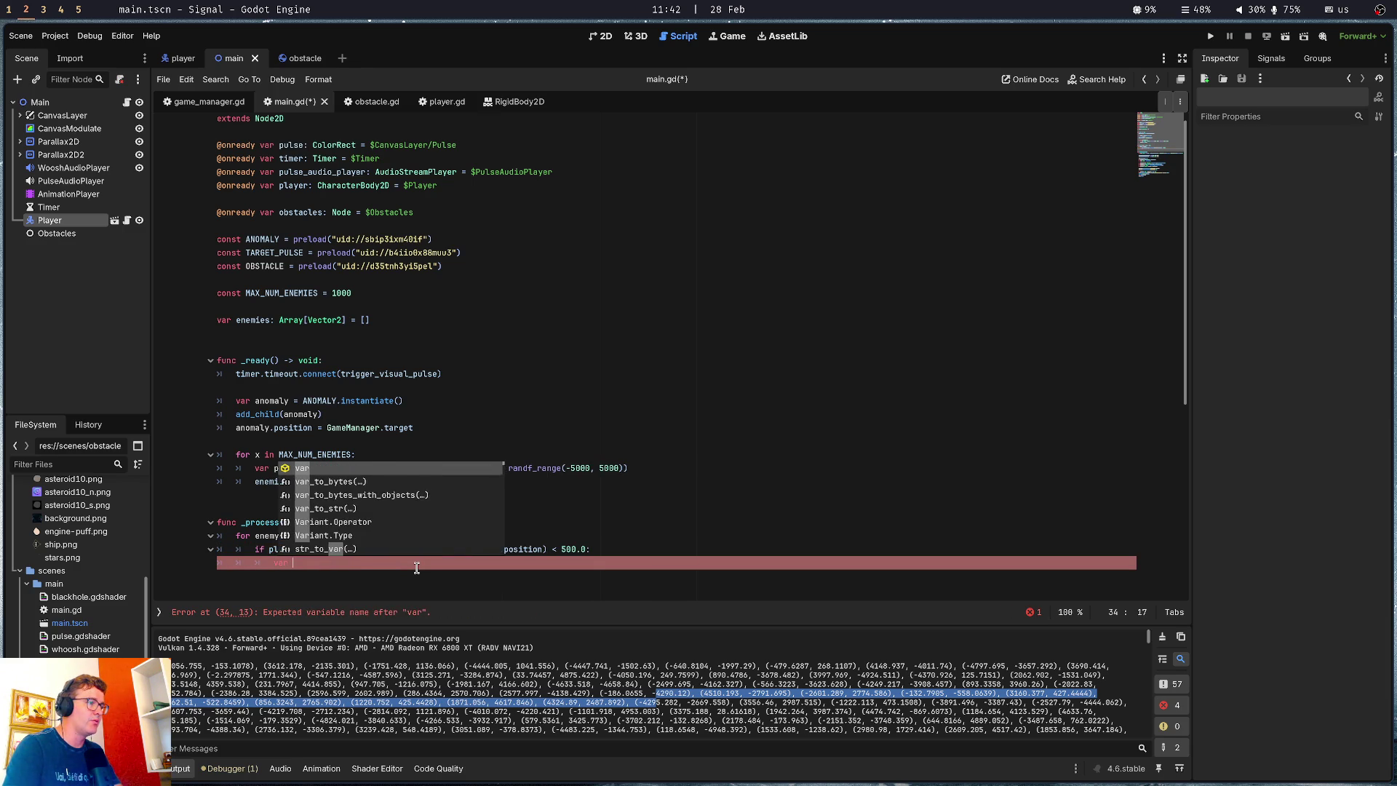
key("BackSpace")
key("BackSpace")
key("BackSpace")
type(":")
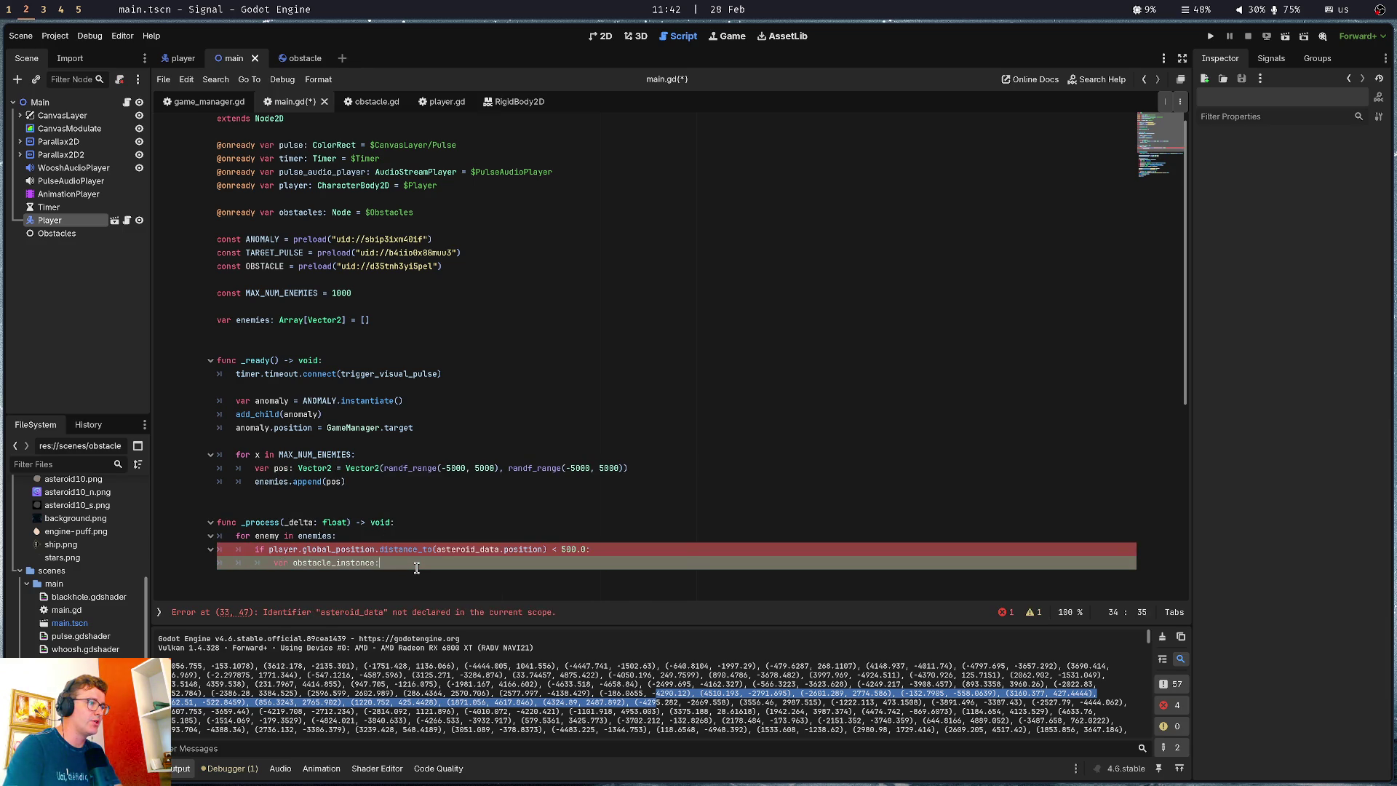
type(" Packe")
key("Return")
type("obs")
key("Down")
key("Return")
type(".inst")
key("Return")
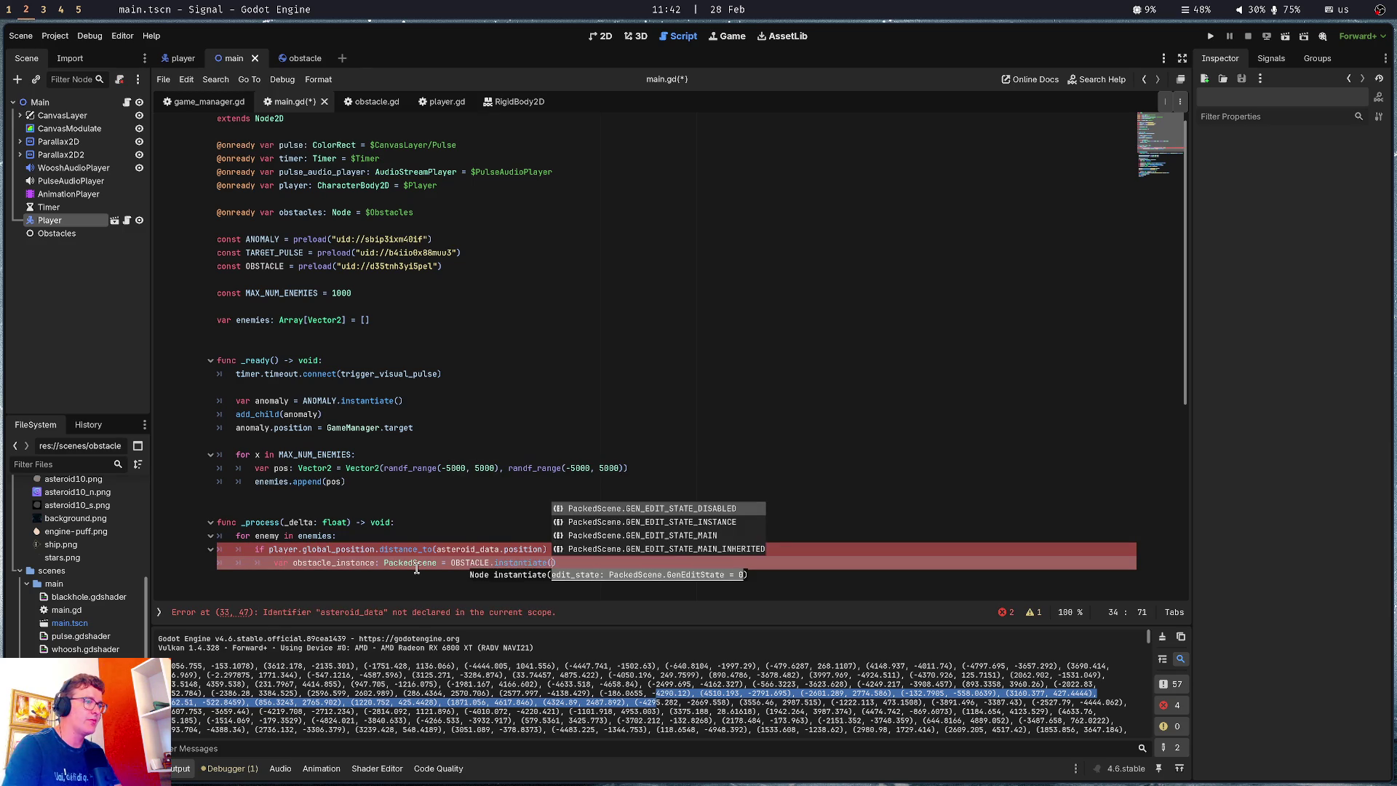
key("End")
key("Return")
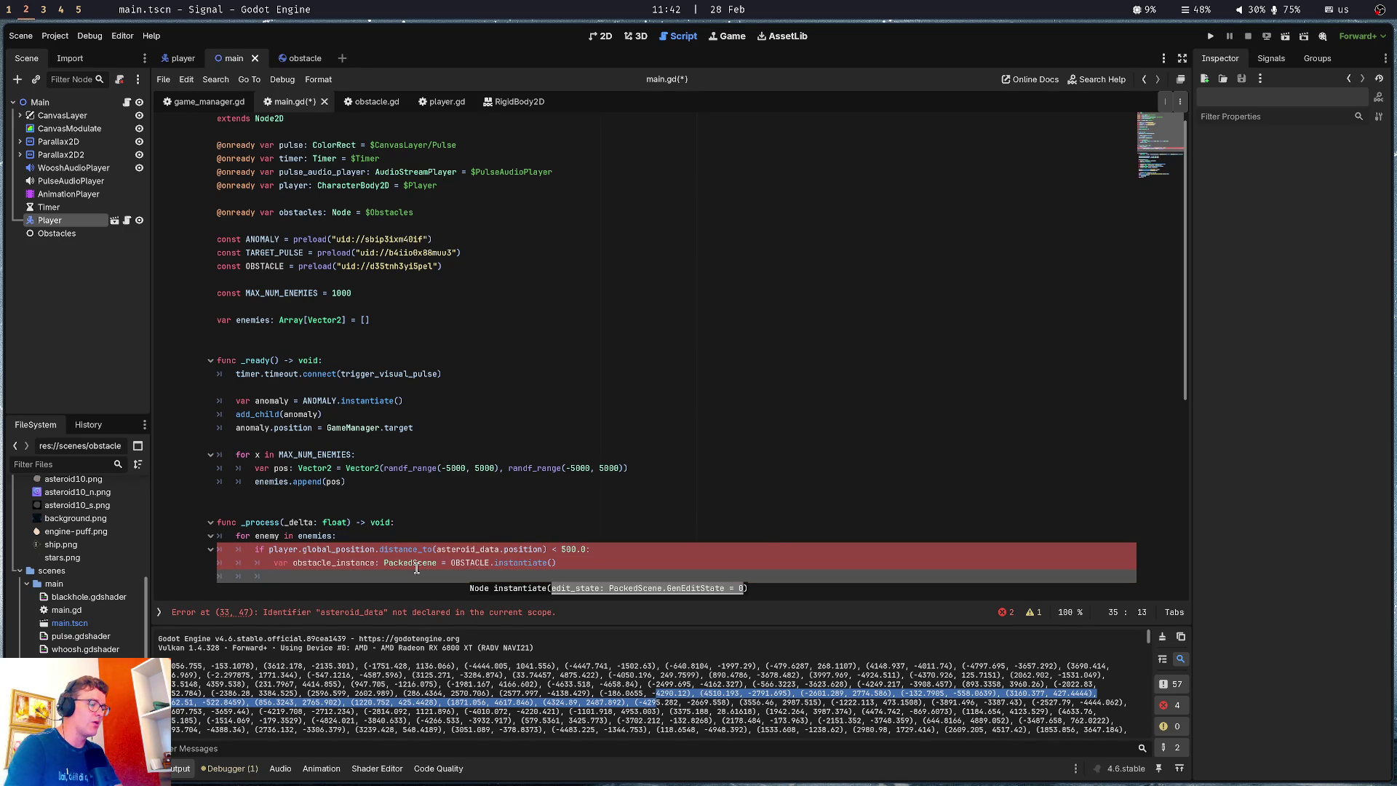
Rename the obstacles variable on line 8 to obstacles_house
type("obs")
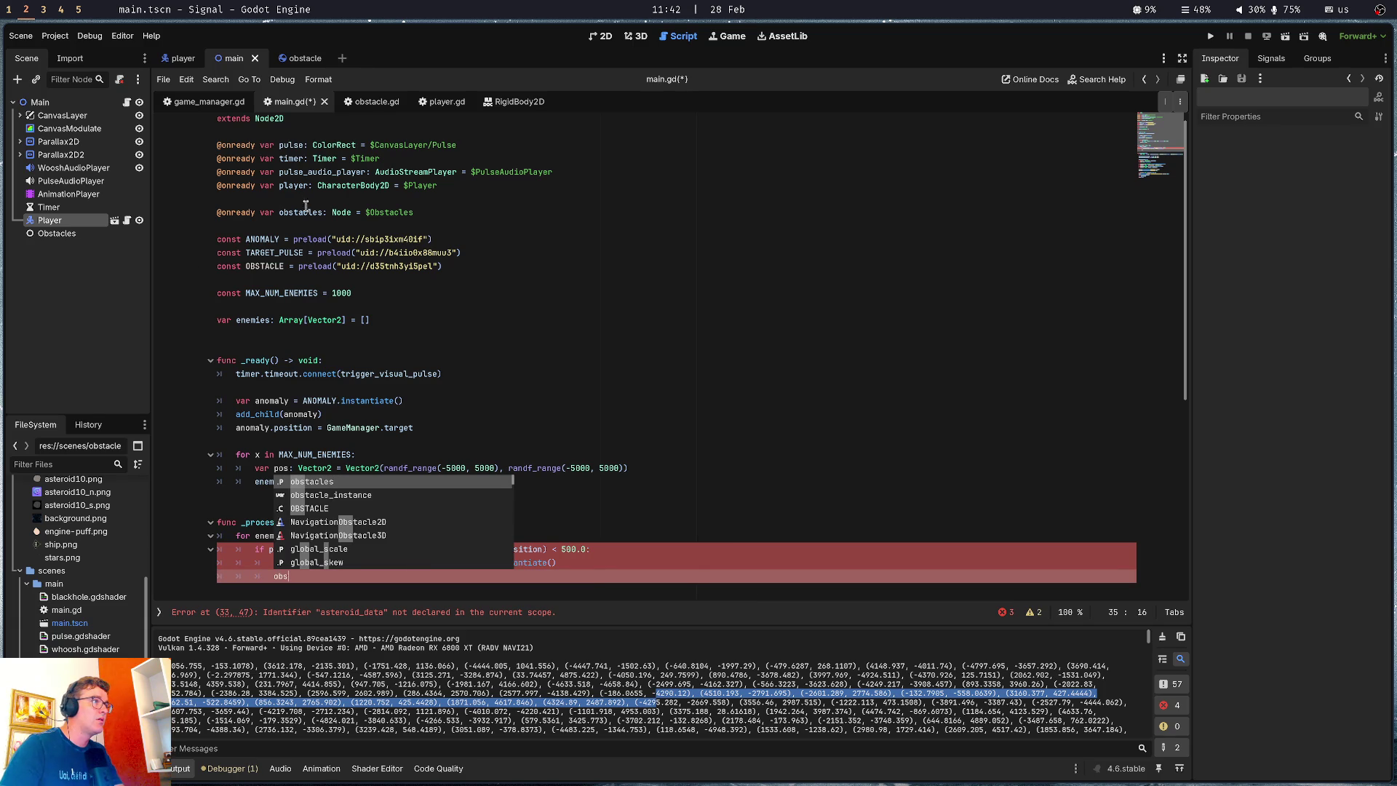
left_click(329, 212)
type("_pla")
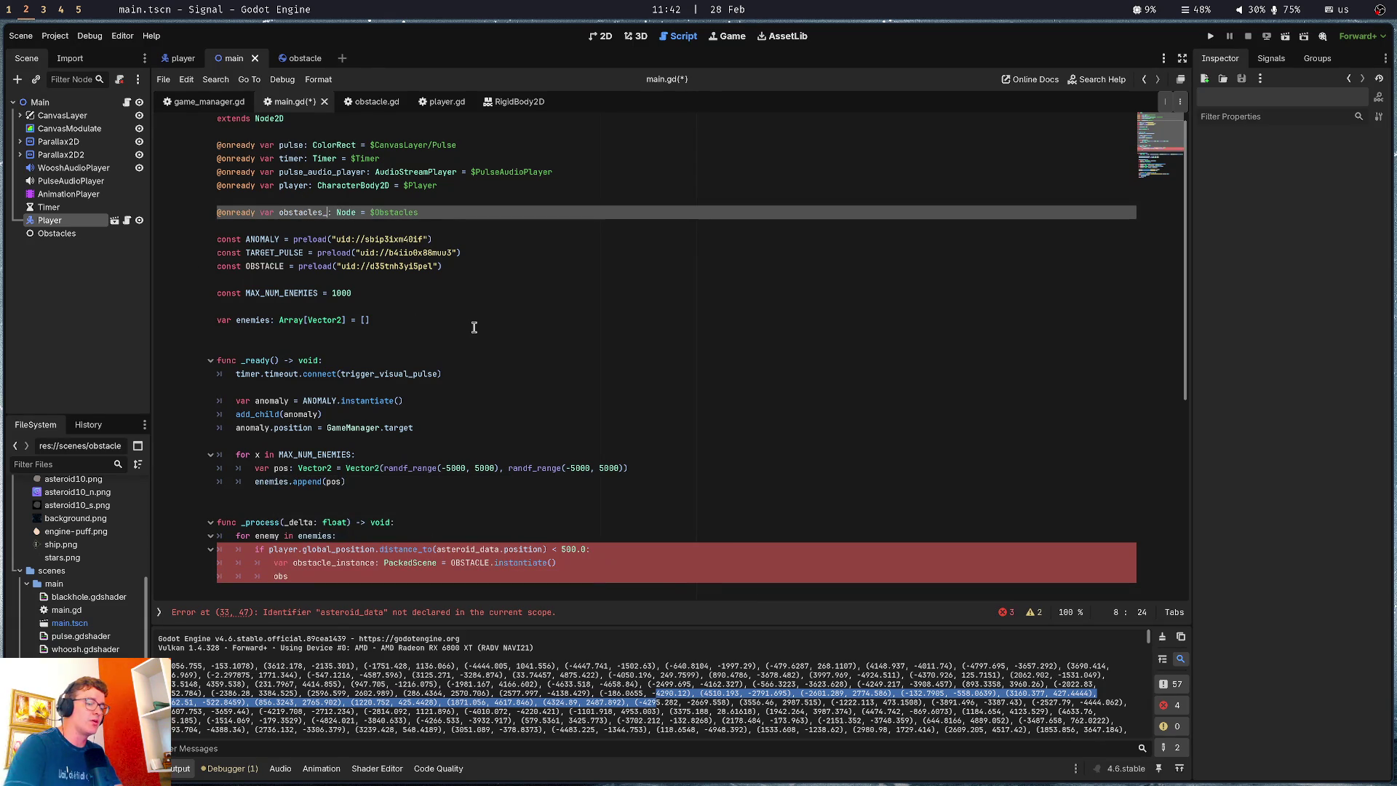
key("BackSpace")
key("BackSpace")
key("BackSpace")
type("house")
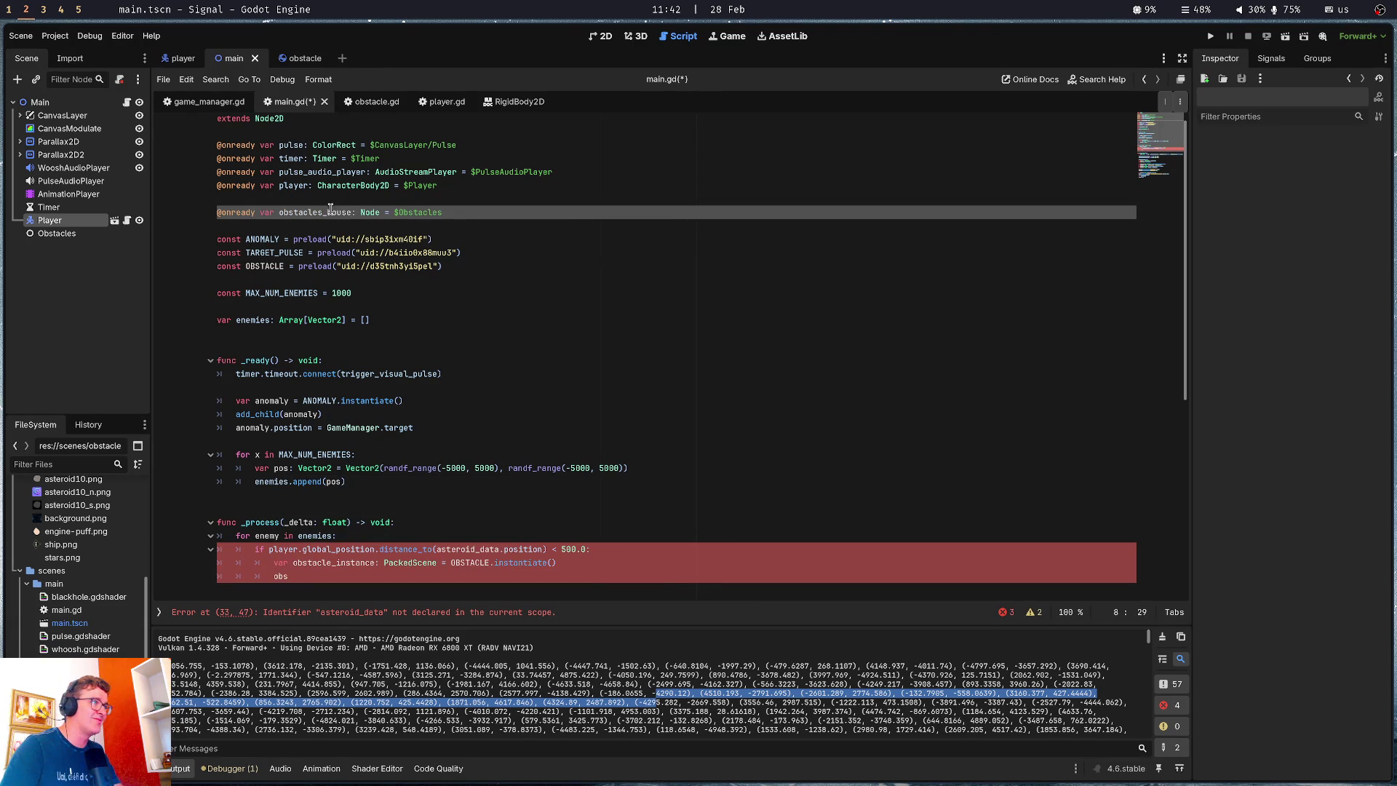
Add obstacles_house.add_child(obstacle_instance) inside the loop
left_click(285, 577)
type("stacles_house")
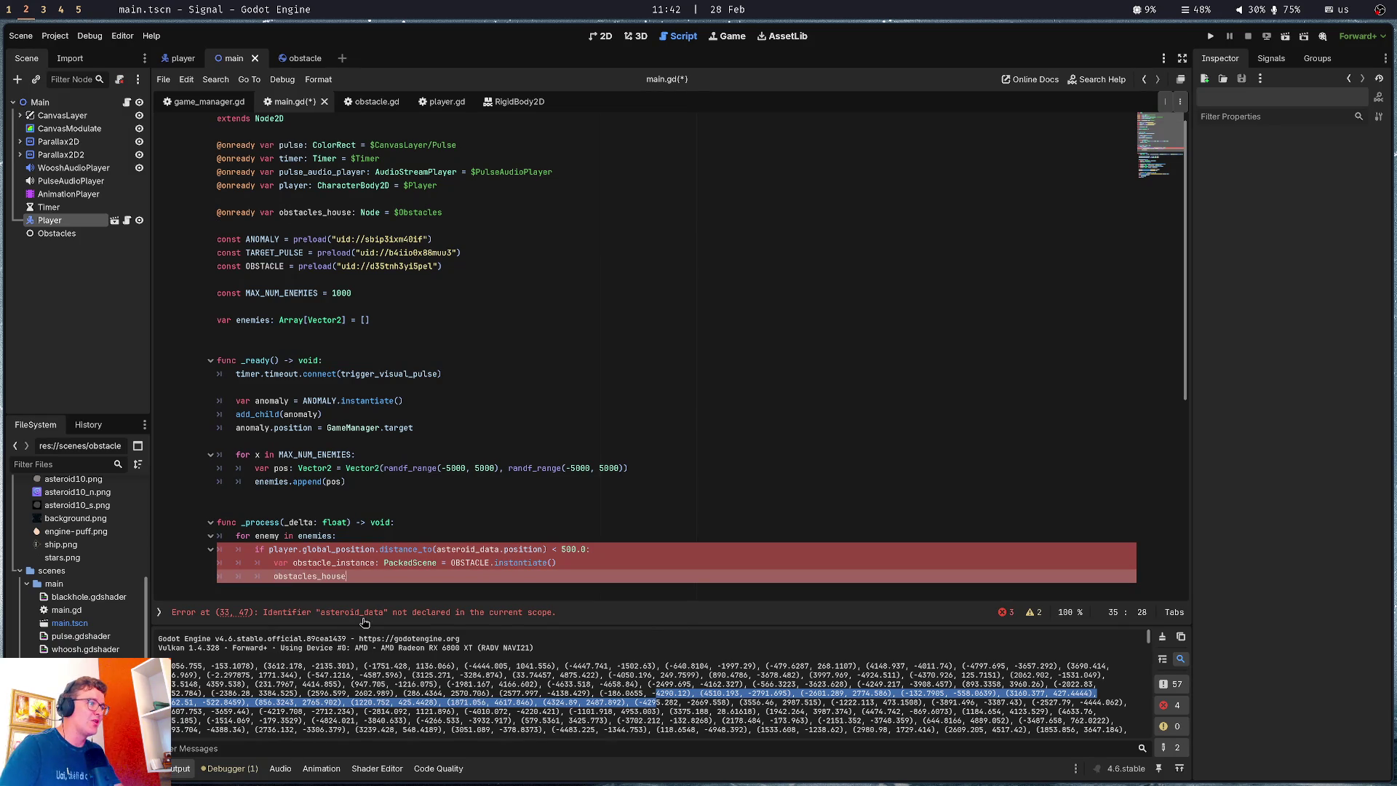
type(".add_chi")
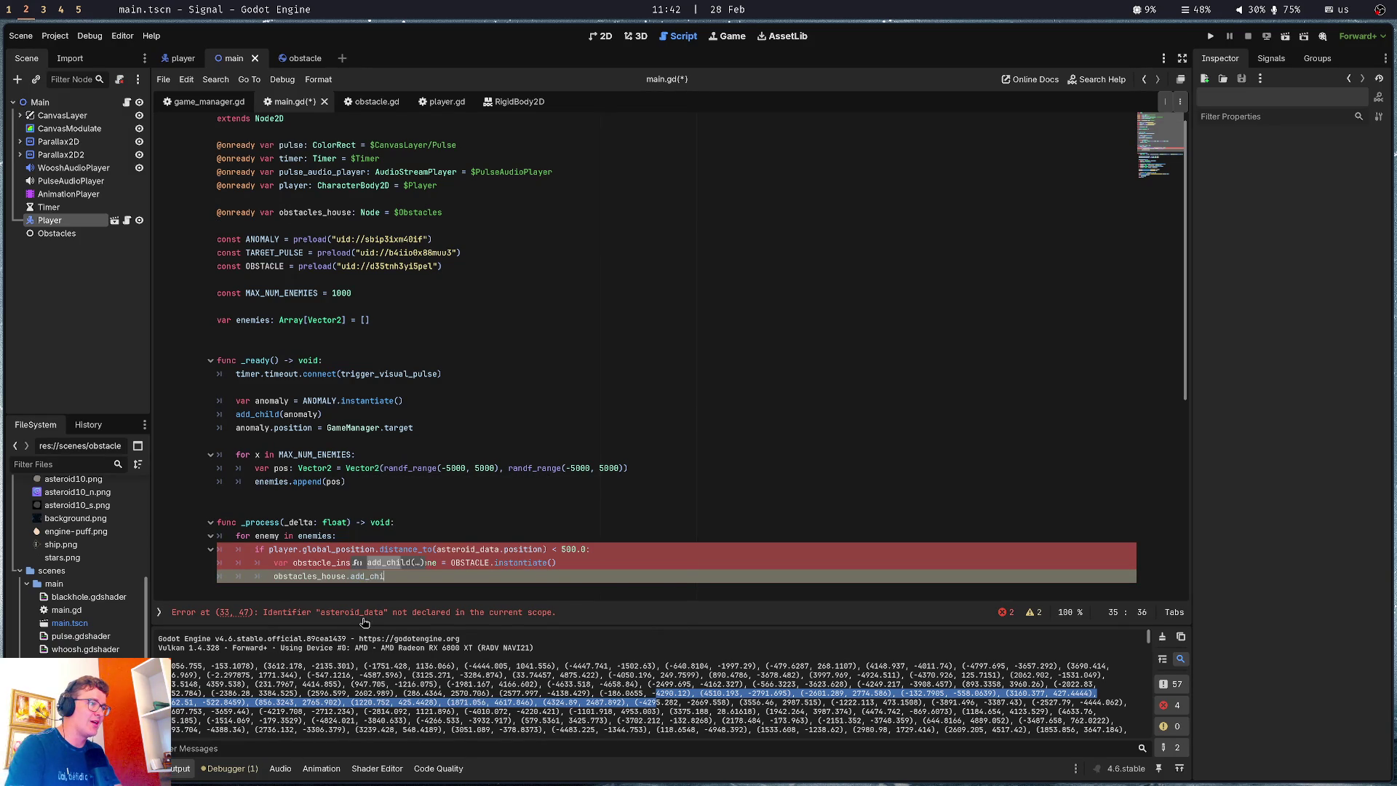
key("Return")
type("obs")
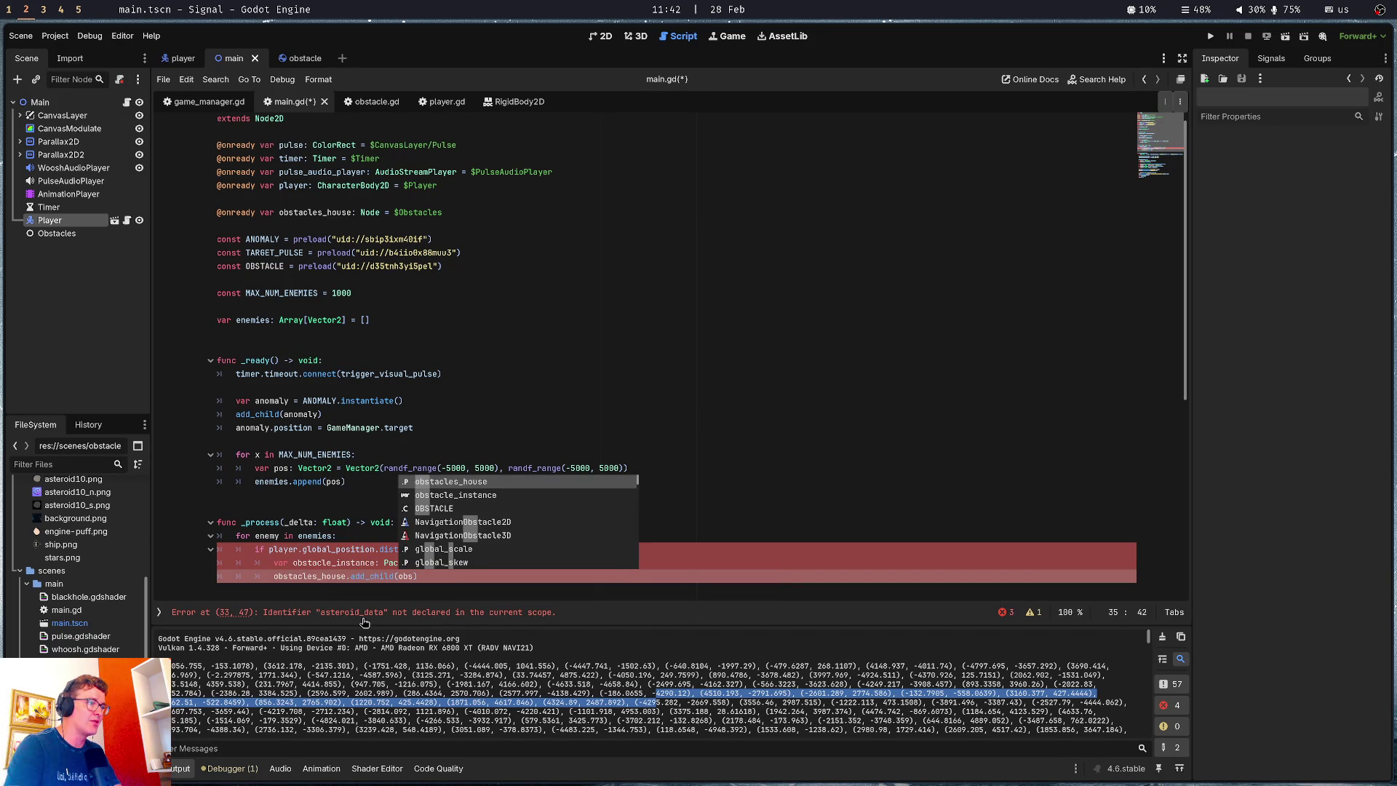
key("Down")
key("Return")
key("End")
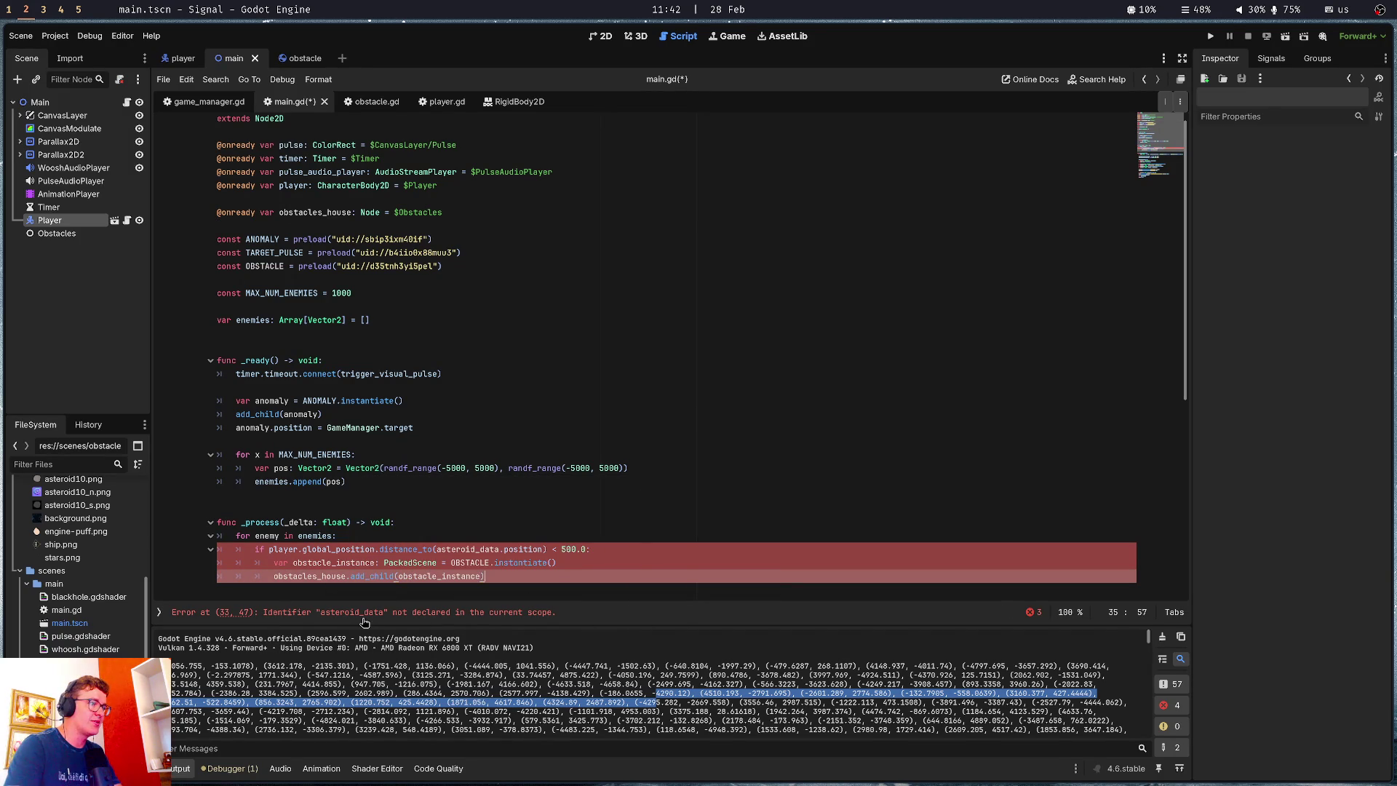
key("Return")
Set obstacle_instance.position = enemy and save the script
type("obs")
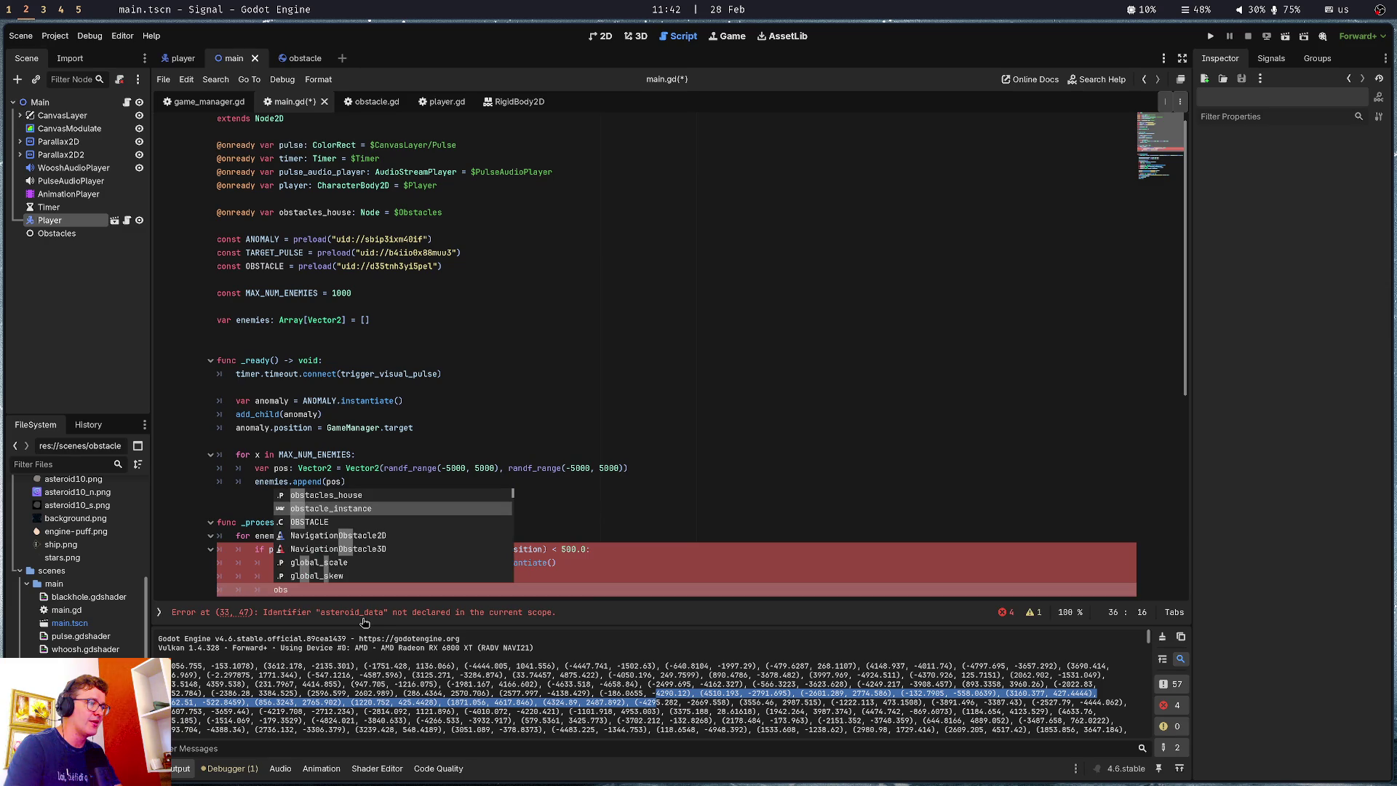
key("Return")
type(".pos")
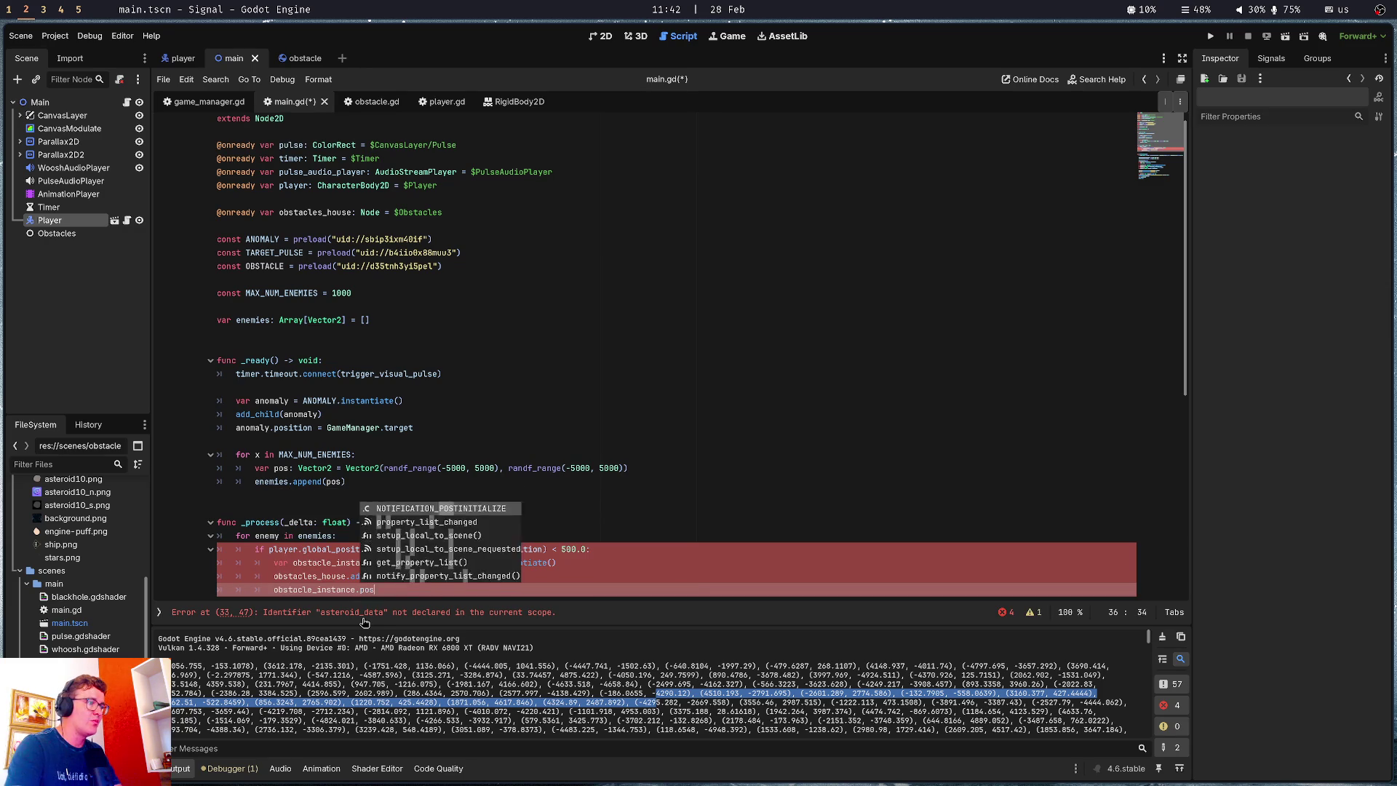
type("ition = enemy")
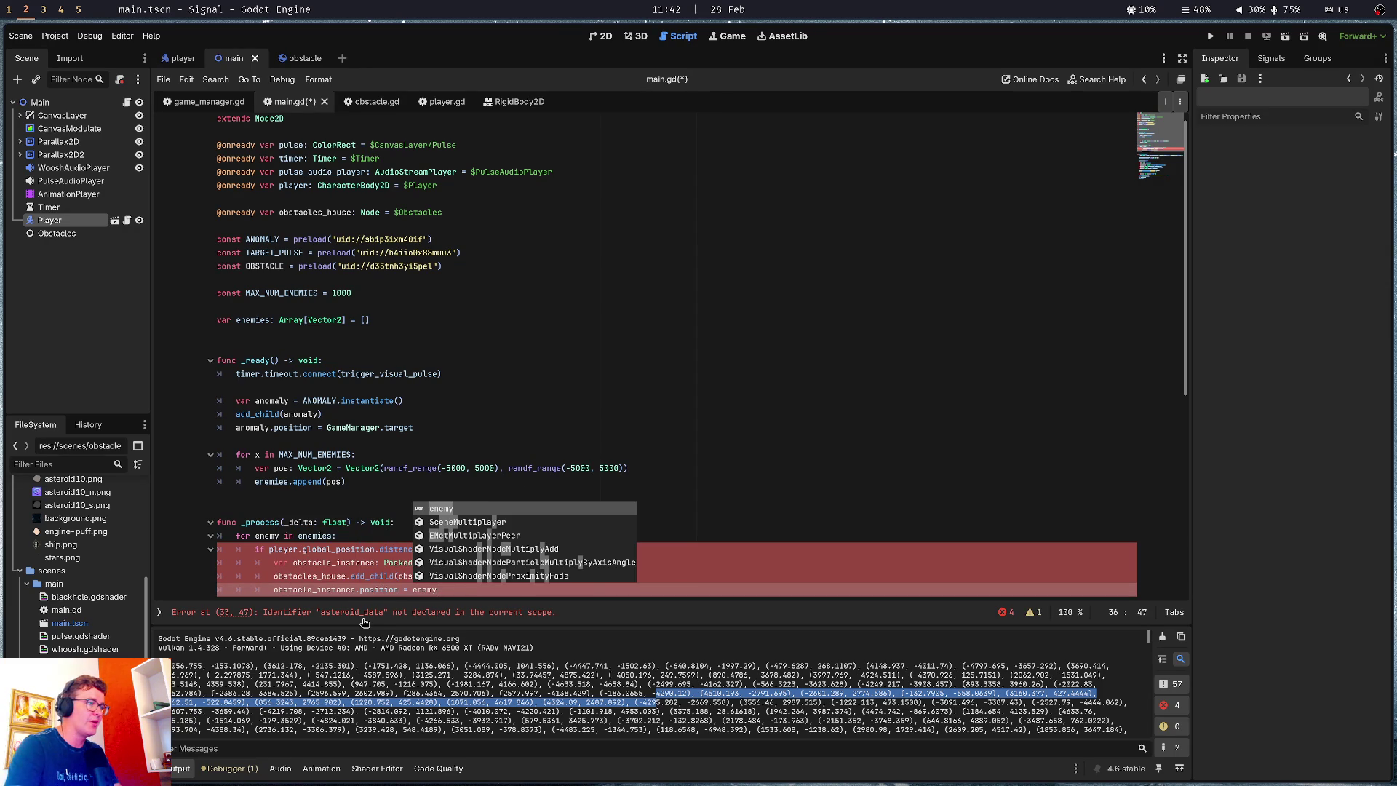
key("ctrl+s")
left_click(372, 495)
scroll(372, 494, "down", 2)
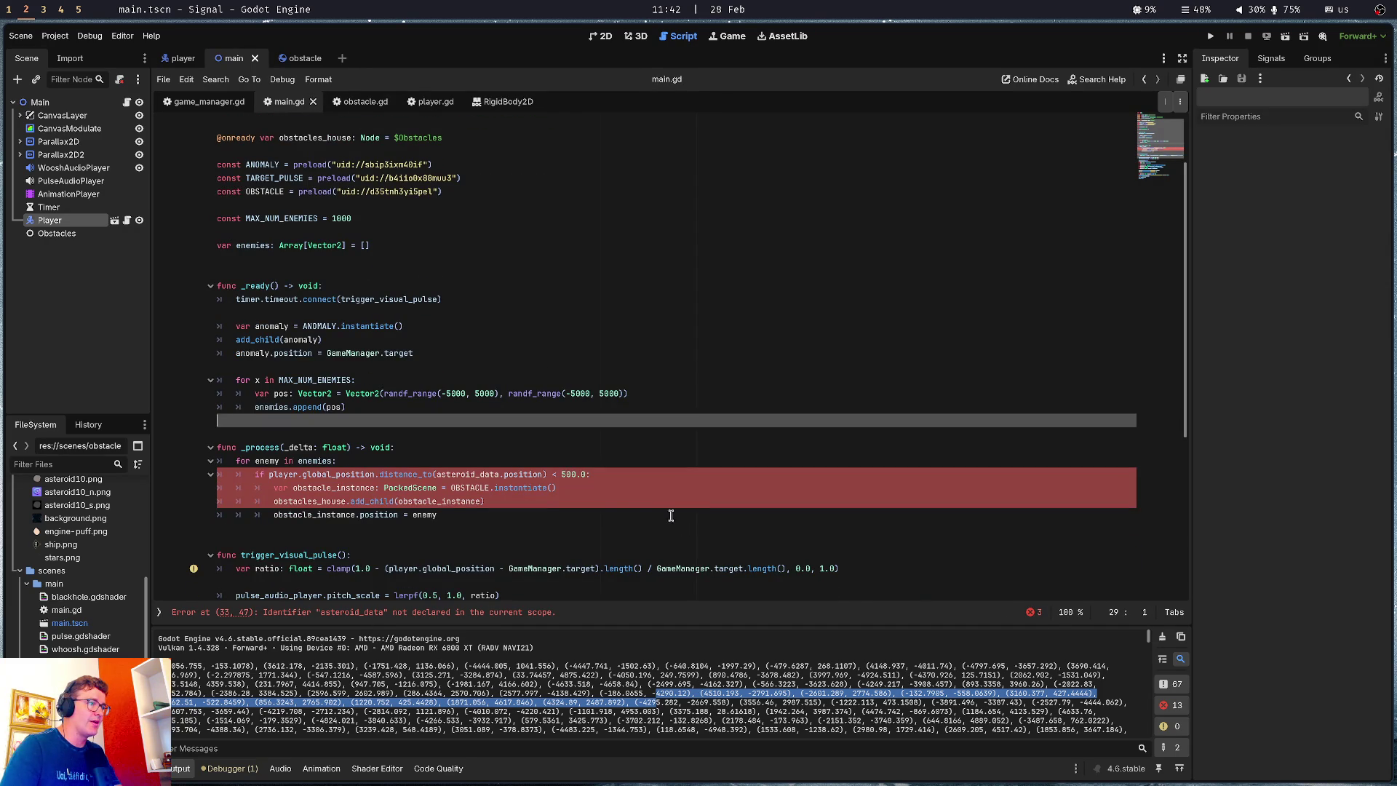
Make the distance check use enemy directly instead of asteroid_data.position, and save
left_click(545, 514)
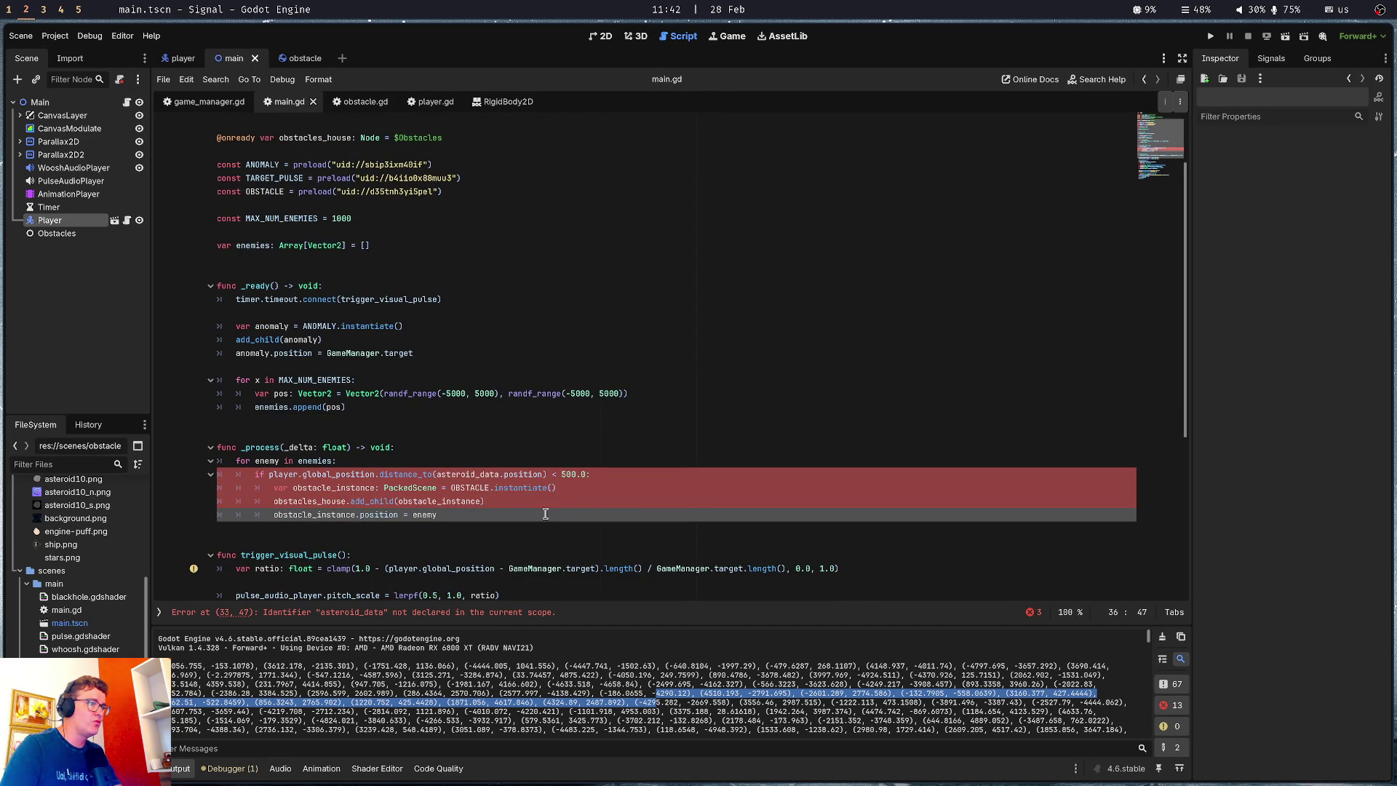
double_click(464, 477)
type("enemy")
key("ctrl+s")
left_click(480, 477)
double_click(480, 474)
key("BackSpace")
key("BackSpace")
Remove the PackedScene type annotation from obstacle_instance
left_click(324, 446)
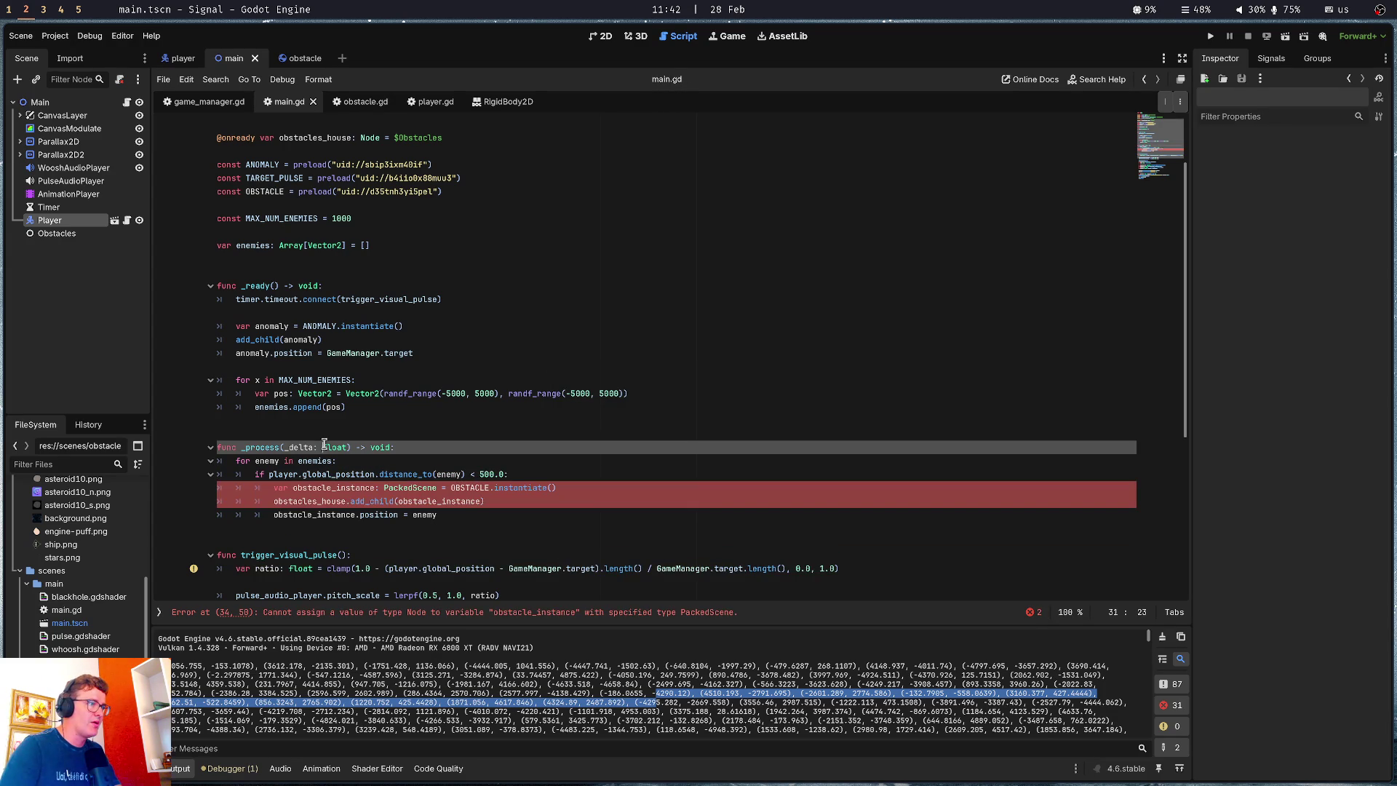
left_click(426, 514)
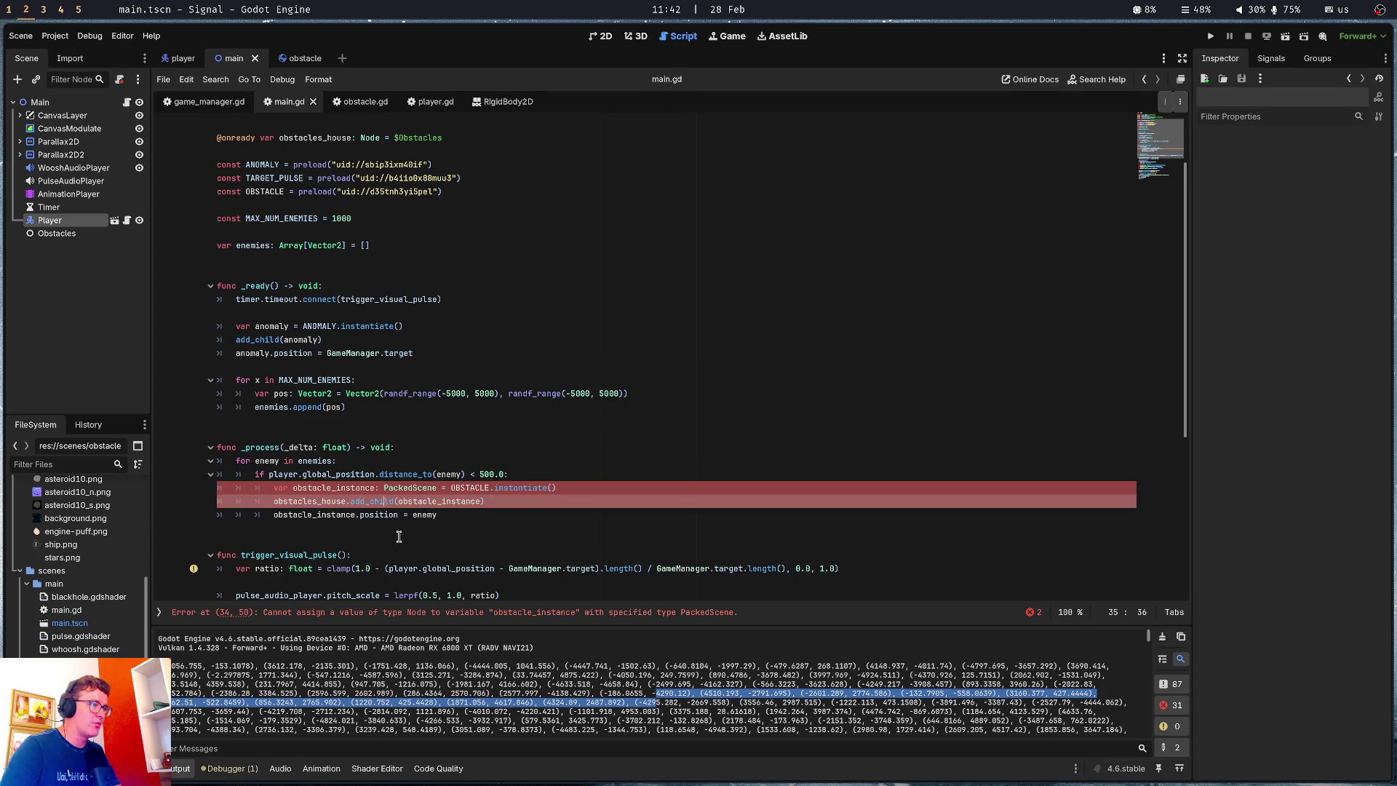
left_click(455, 517)
double_click(411, 487)
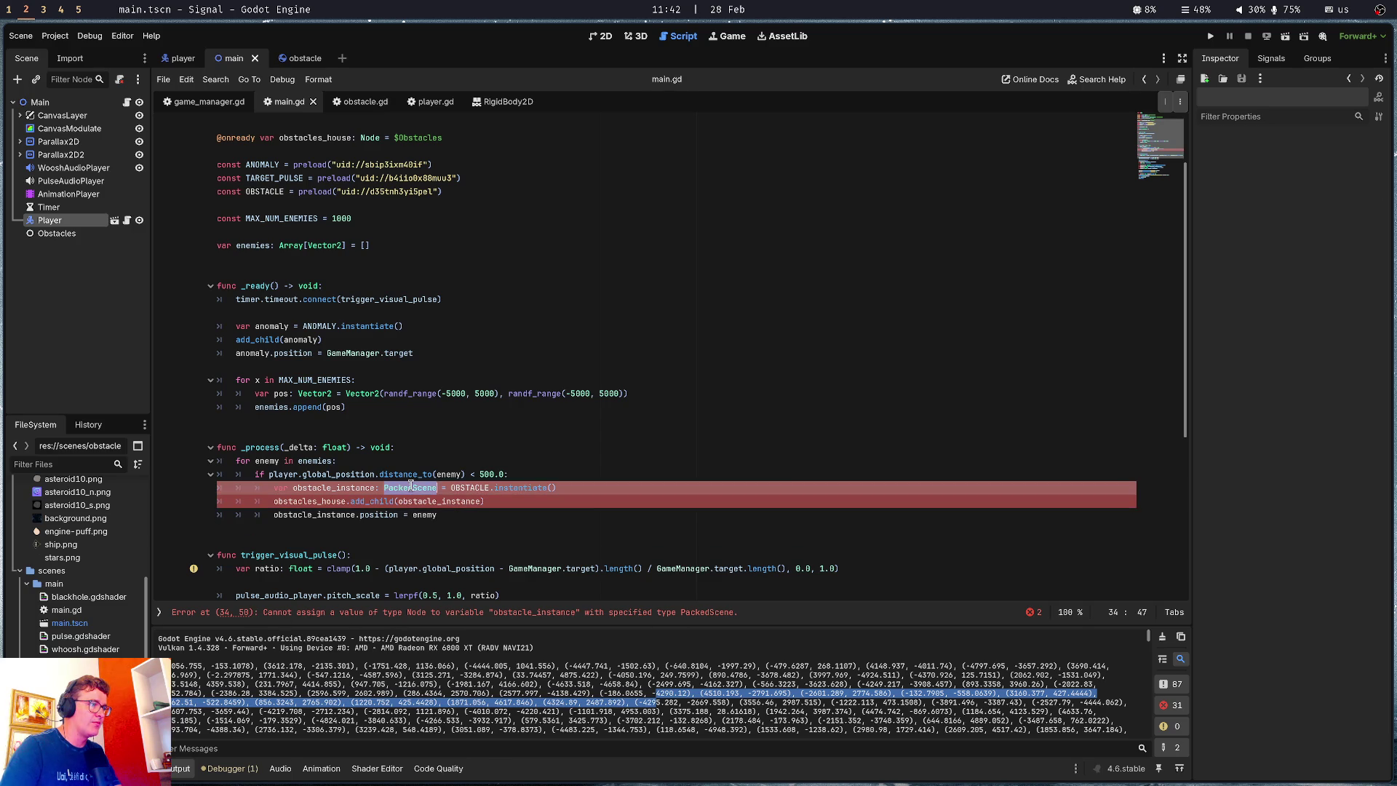
key("BackSpace")
key("BackSpace")
key("BackSpace")
Place the caret right after the less-than sign in the 500.0 distance condition
left_click(471, 514)
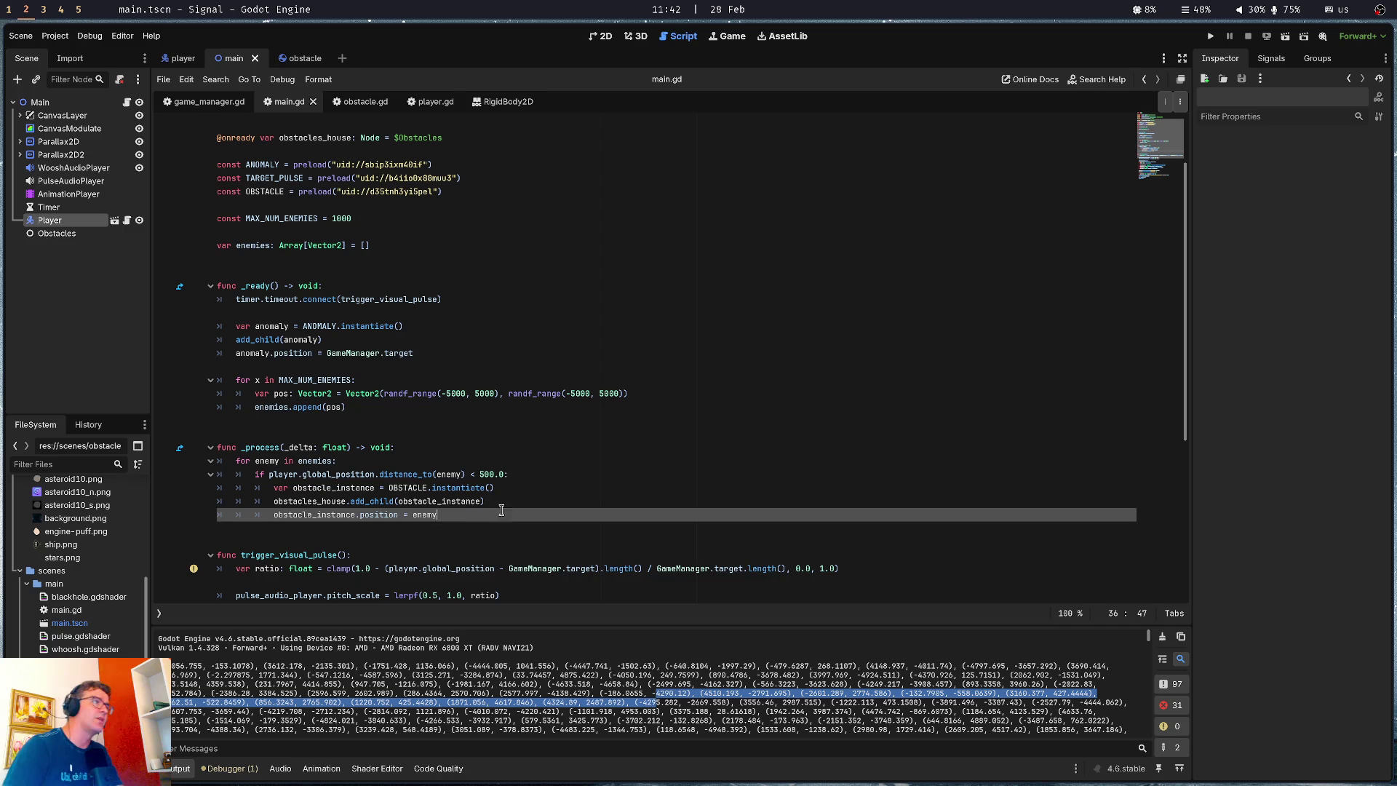
mouse_move(317, 189)
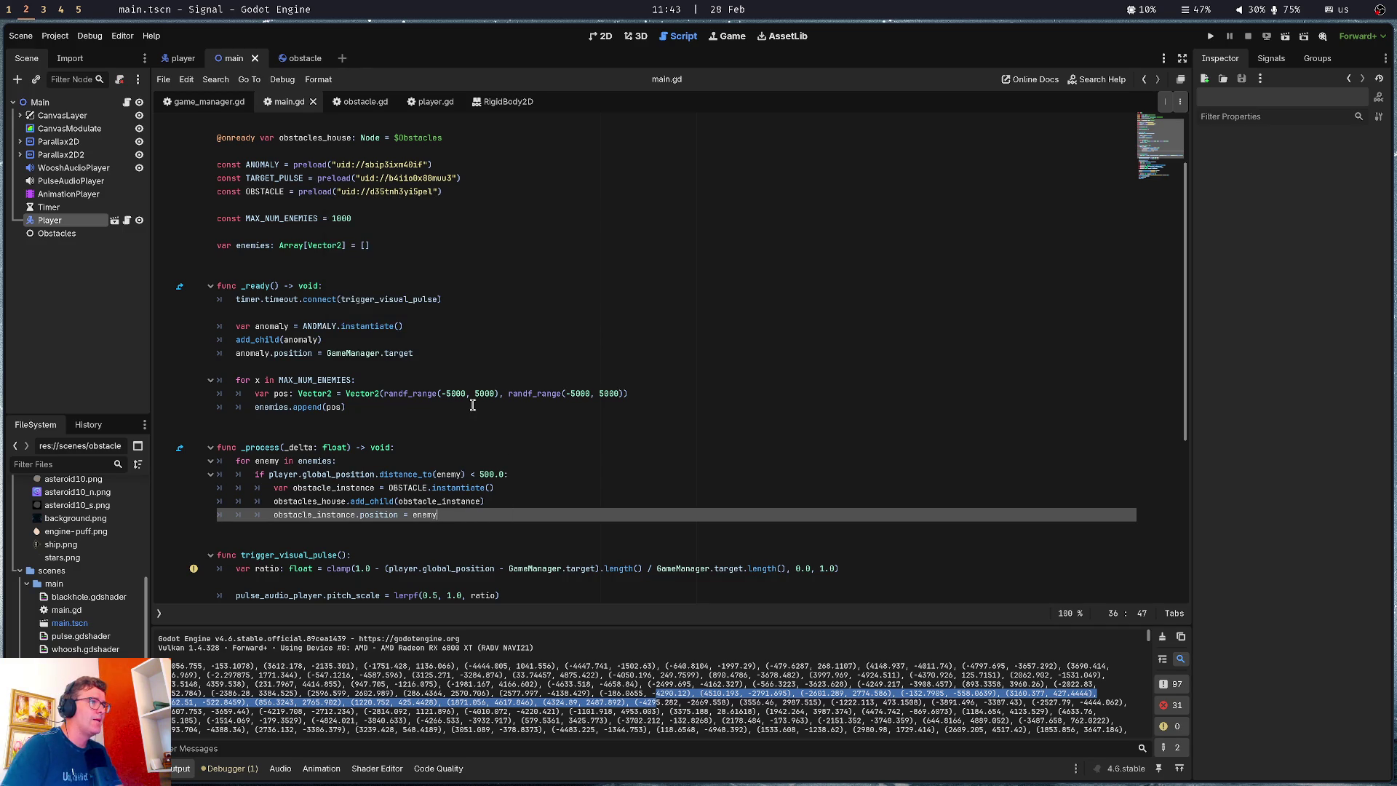
left_click(469, 475)
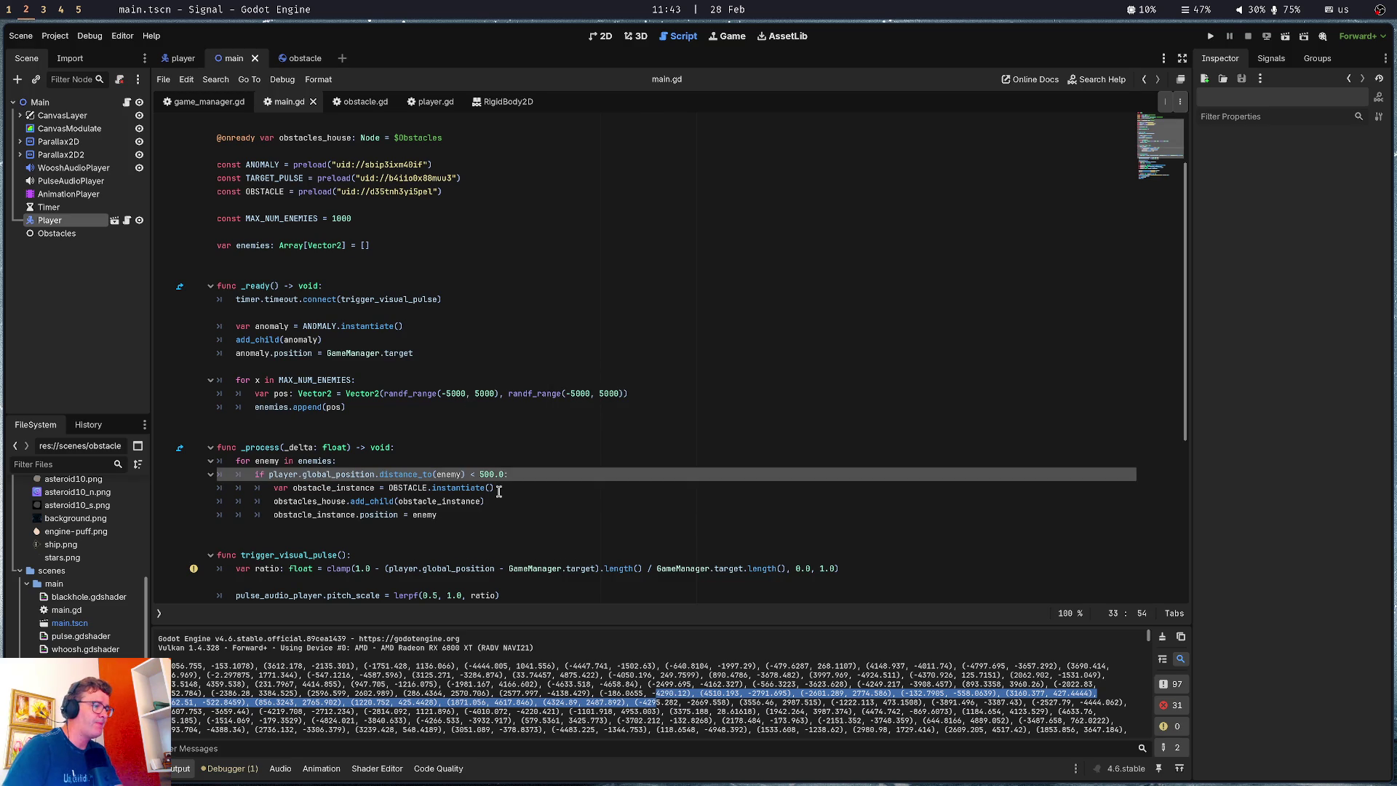
left_click(498, 489)
left_click_drag(479, 473, 503, 475)
left_click(502, 476)
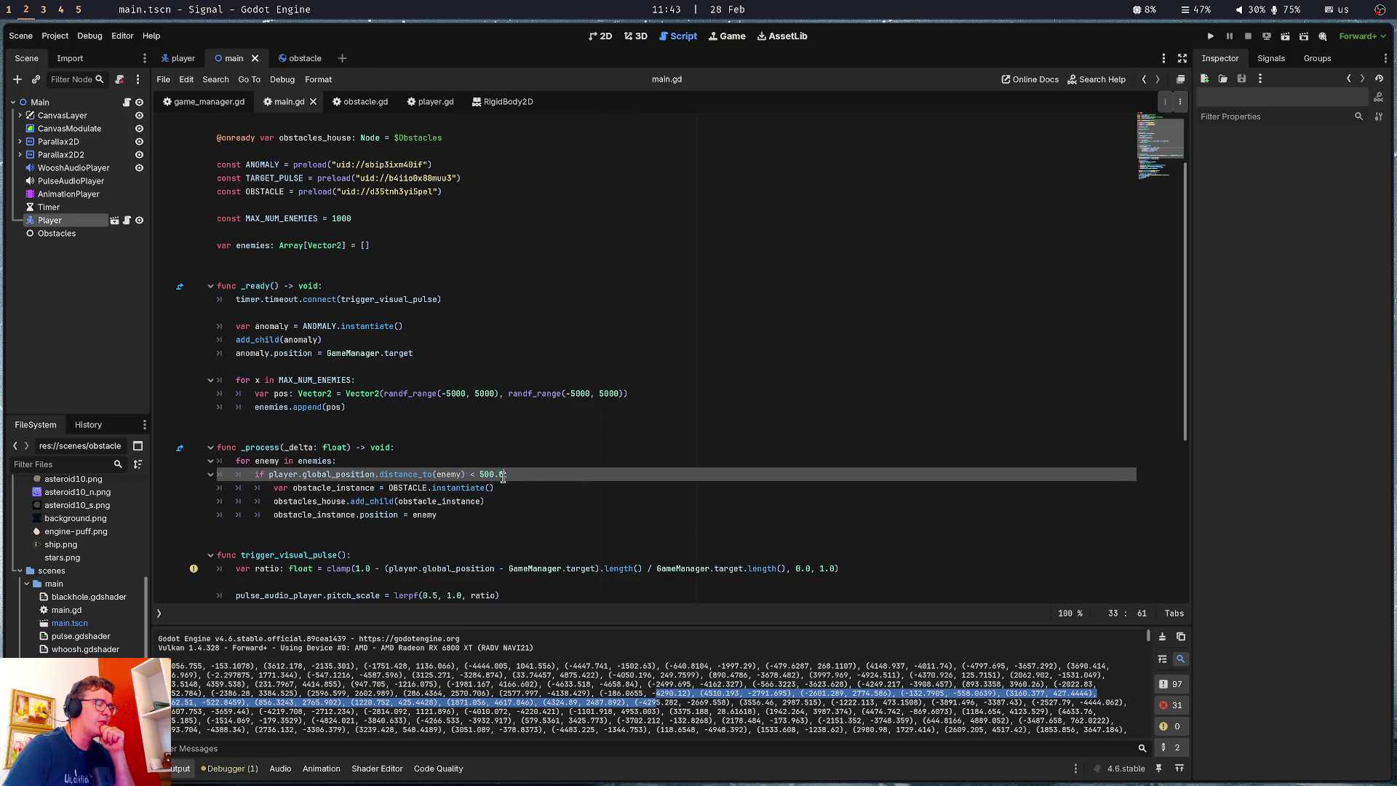
left_click(507, 488)
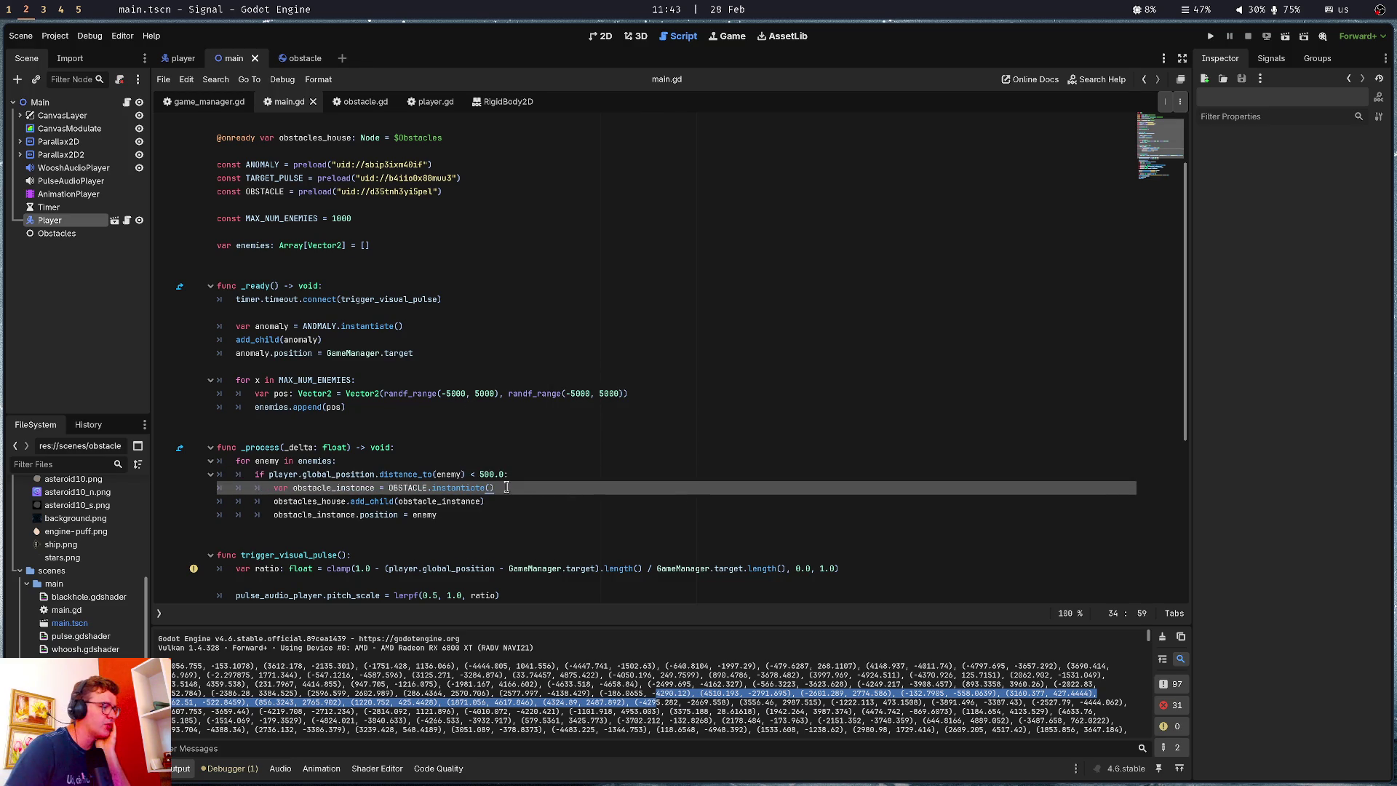
left_click(509, 500)
left_click(492, 517)
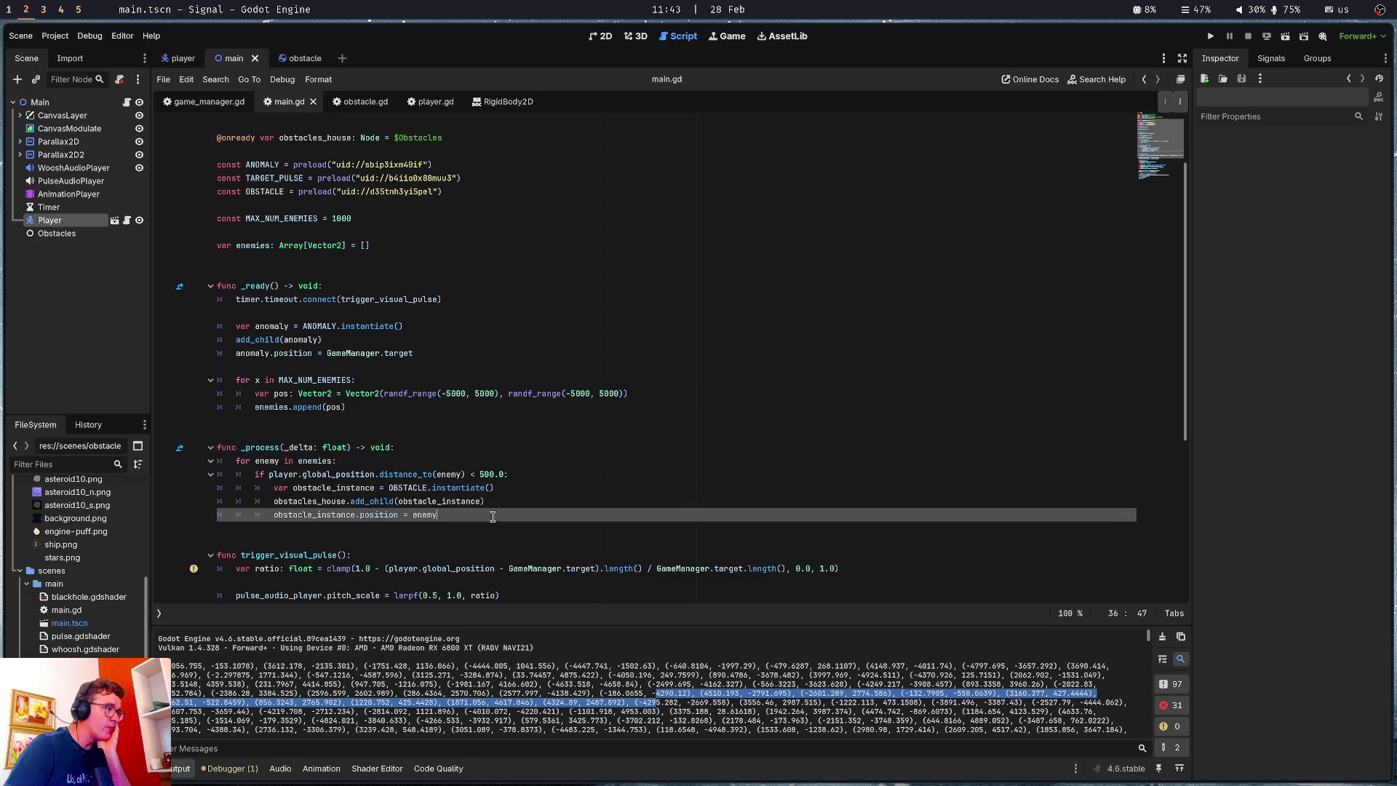
left_click_drag(376, 473, 516, 474)
key("Right")
Change the check to <= 500.0 and add a TODO comment about queue-freeing asteroids
type("=")
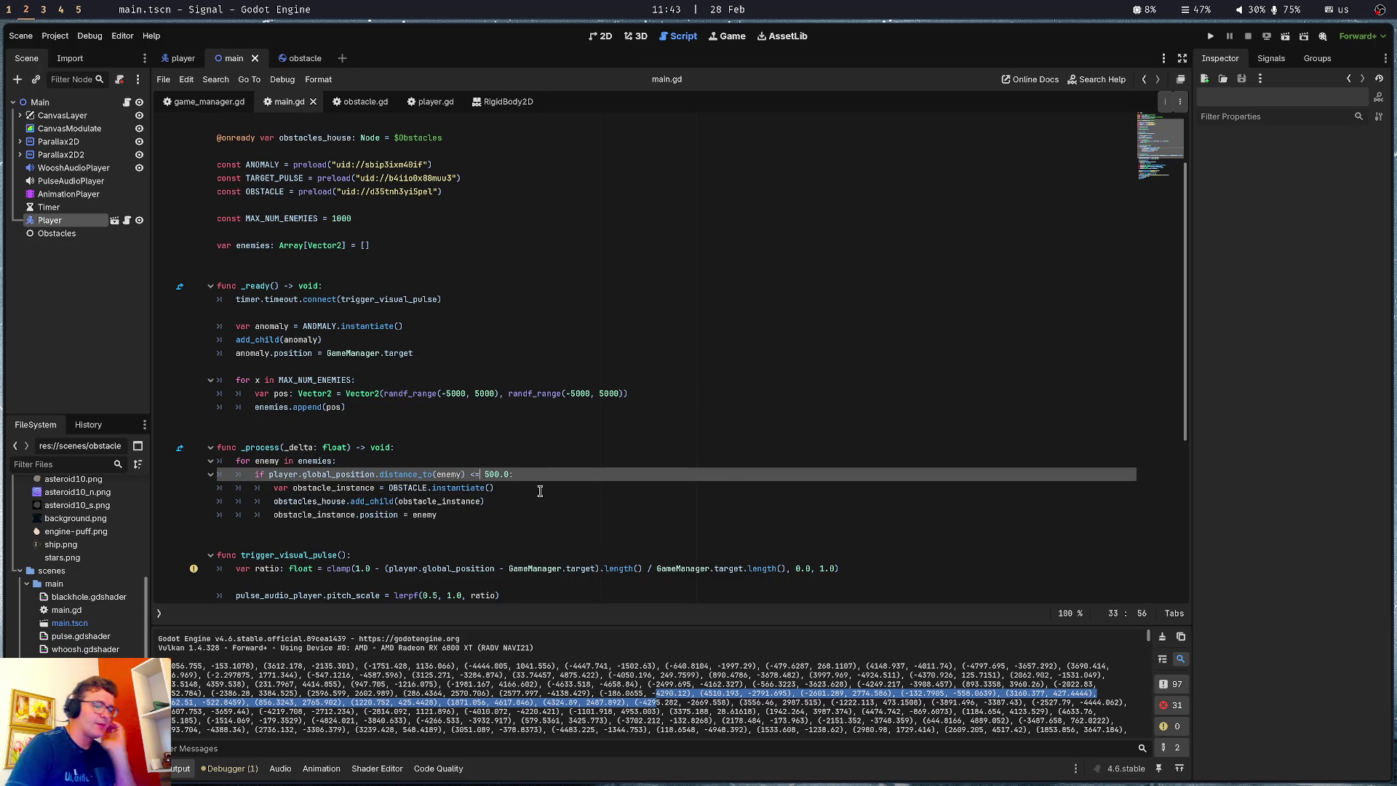
left_click(453, 510)
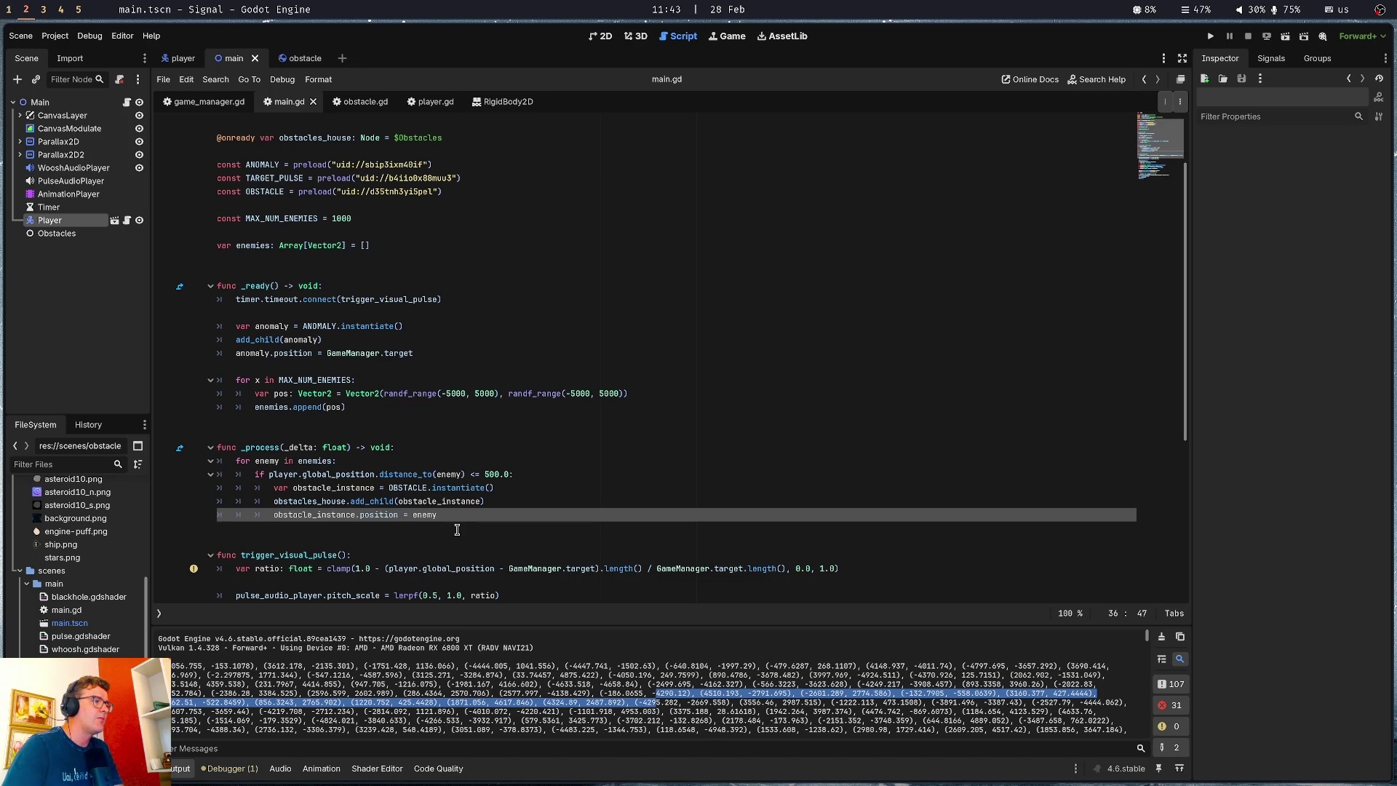
left_click(457, 528)
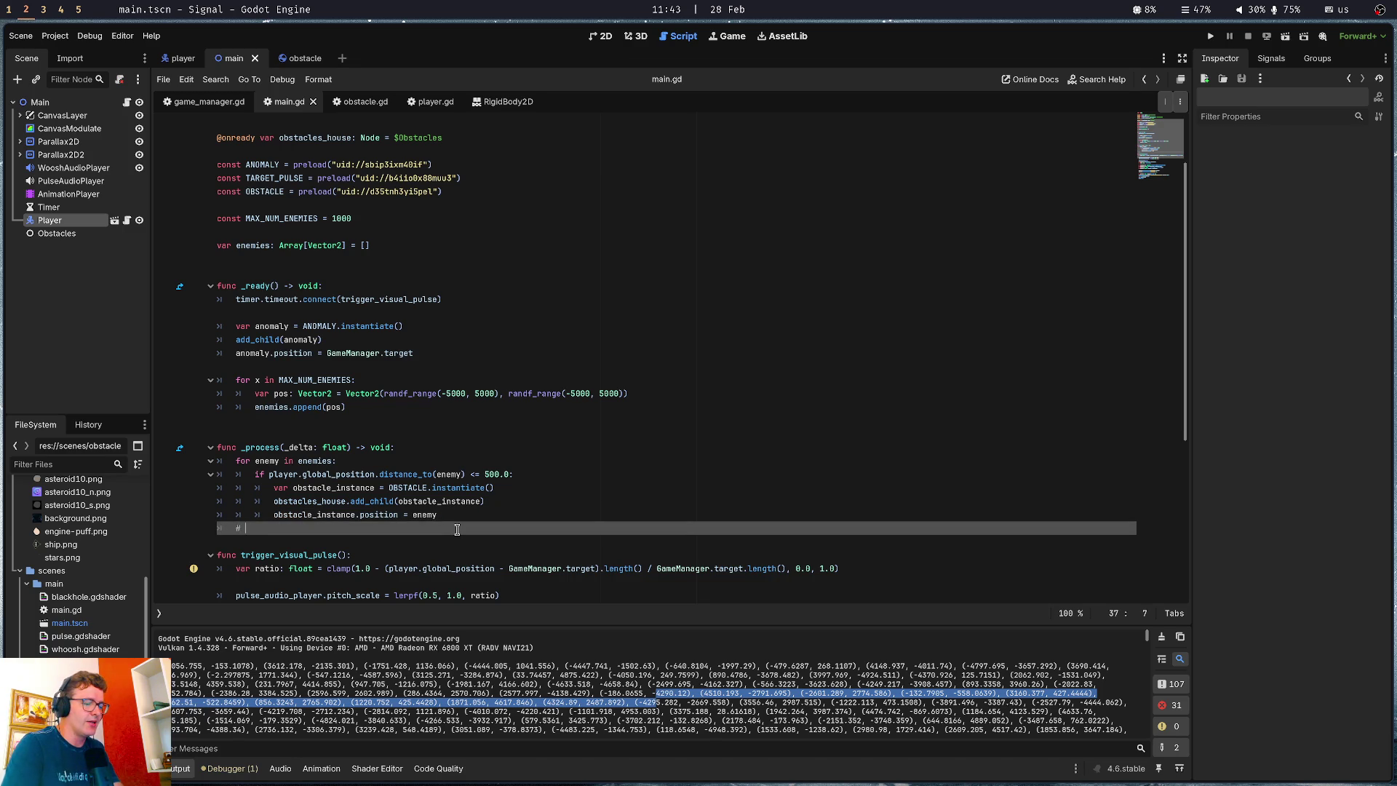
type("TODO")
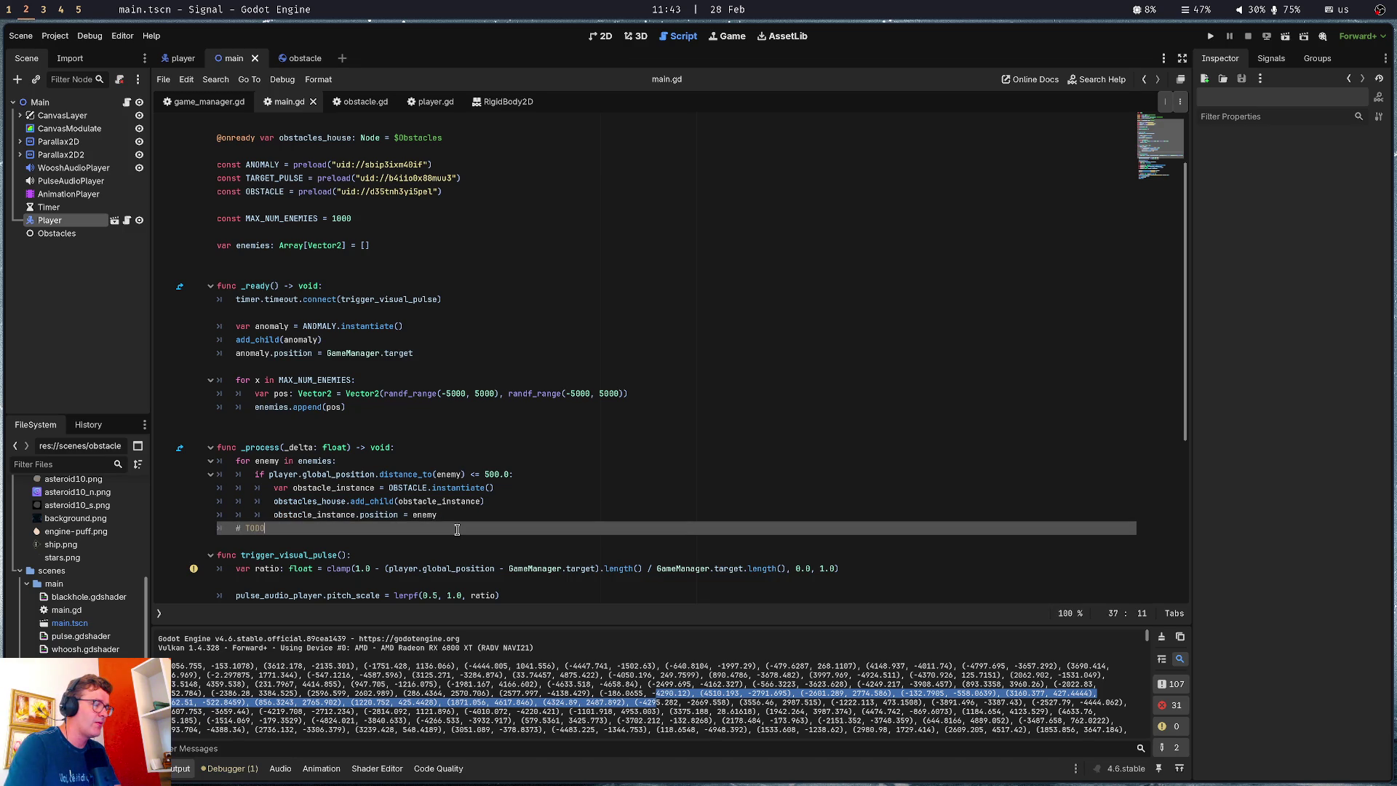
key("Return")
type("reate")
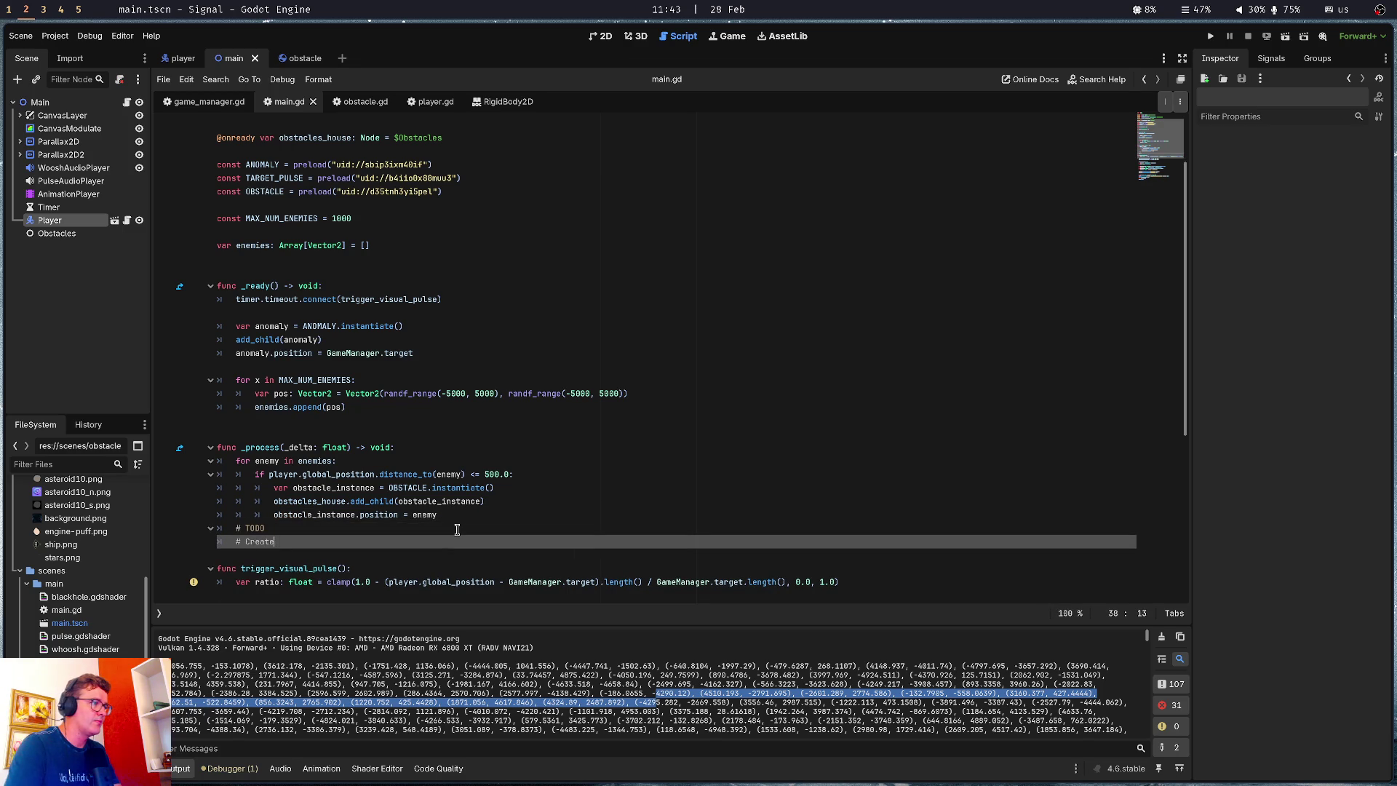
type(" logicto to queue fr")
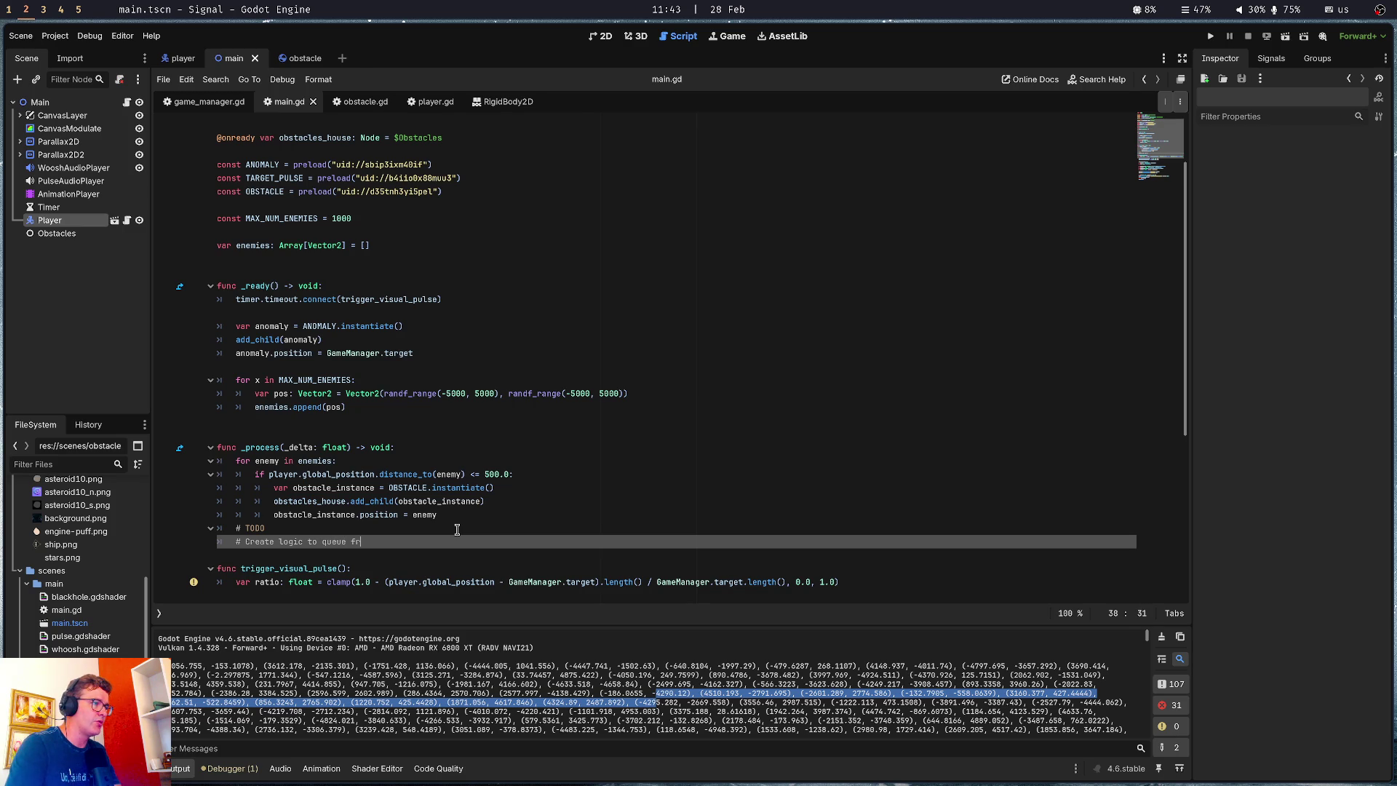
type("the asteroid.")
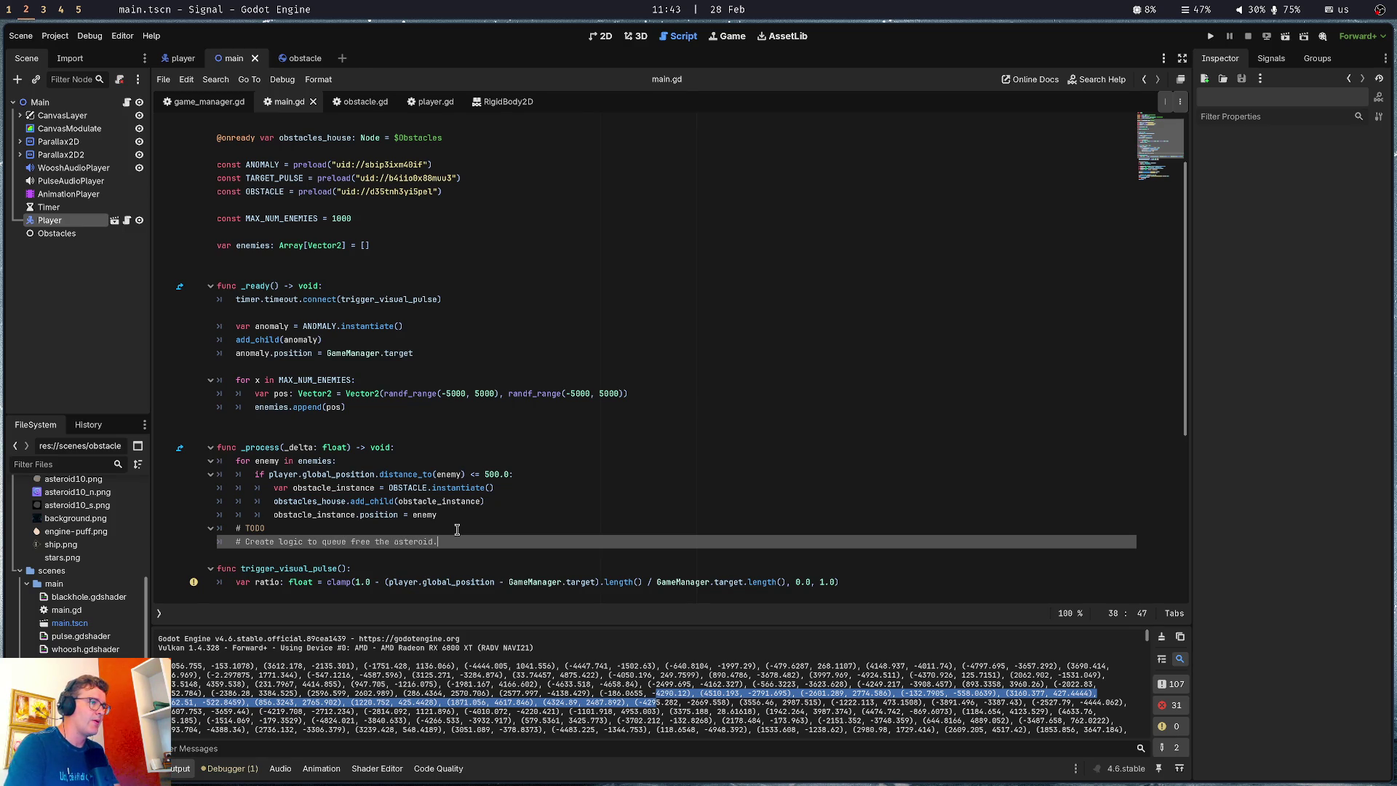
key("Return")
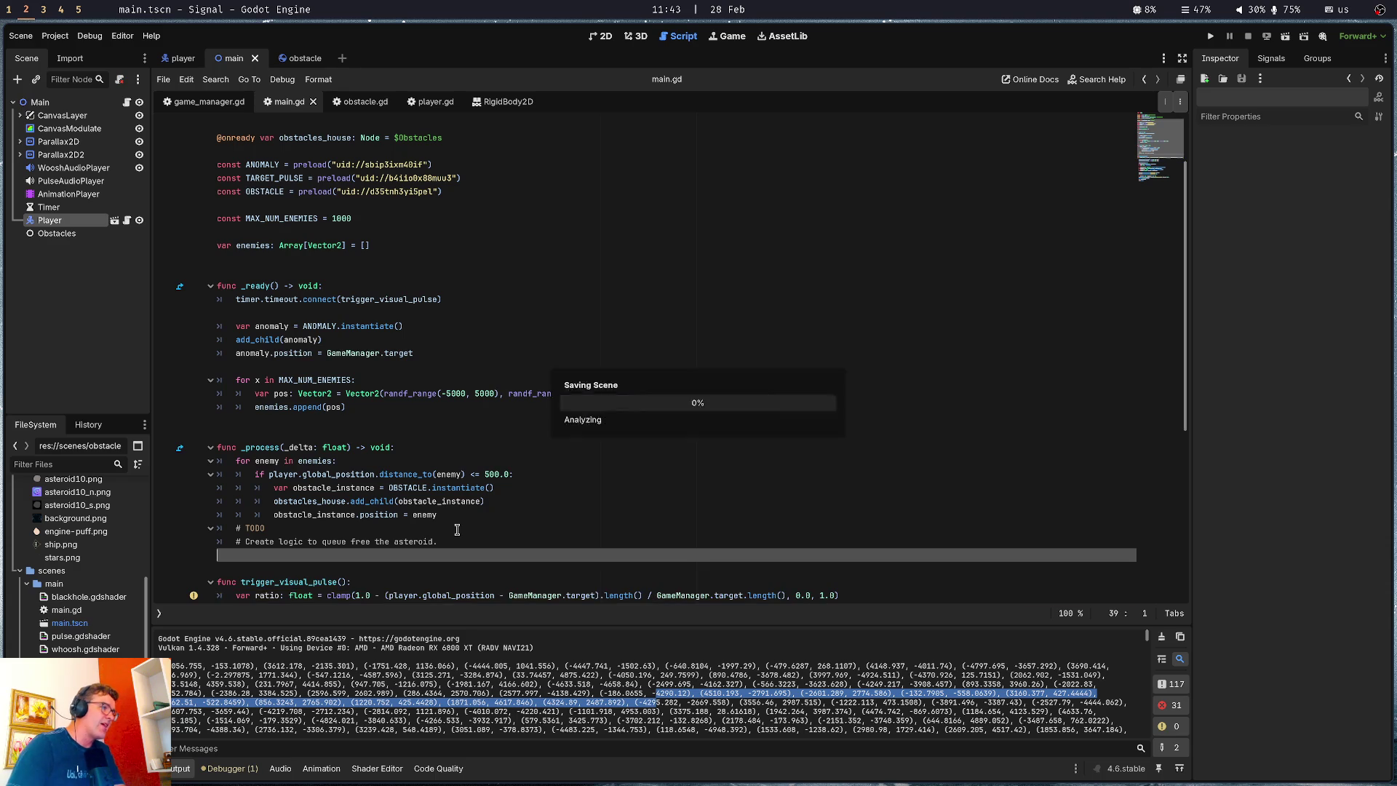
Review the _process loop and run the game with F5 to test obstacle spawning
left_click(450, 530)
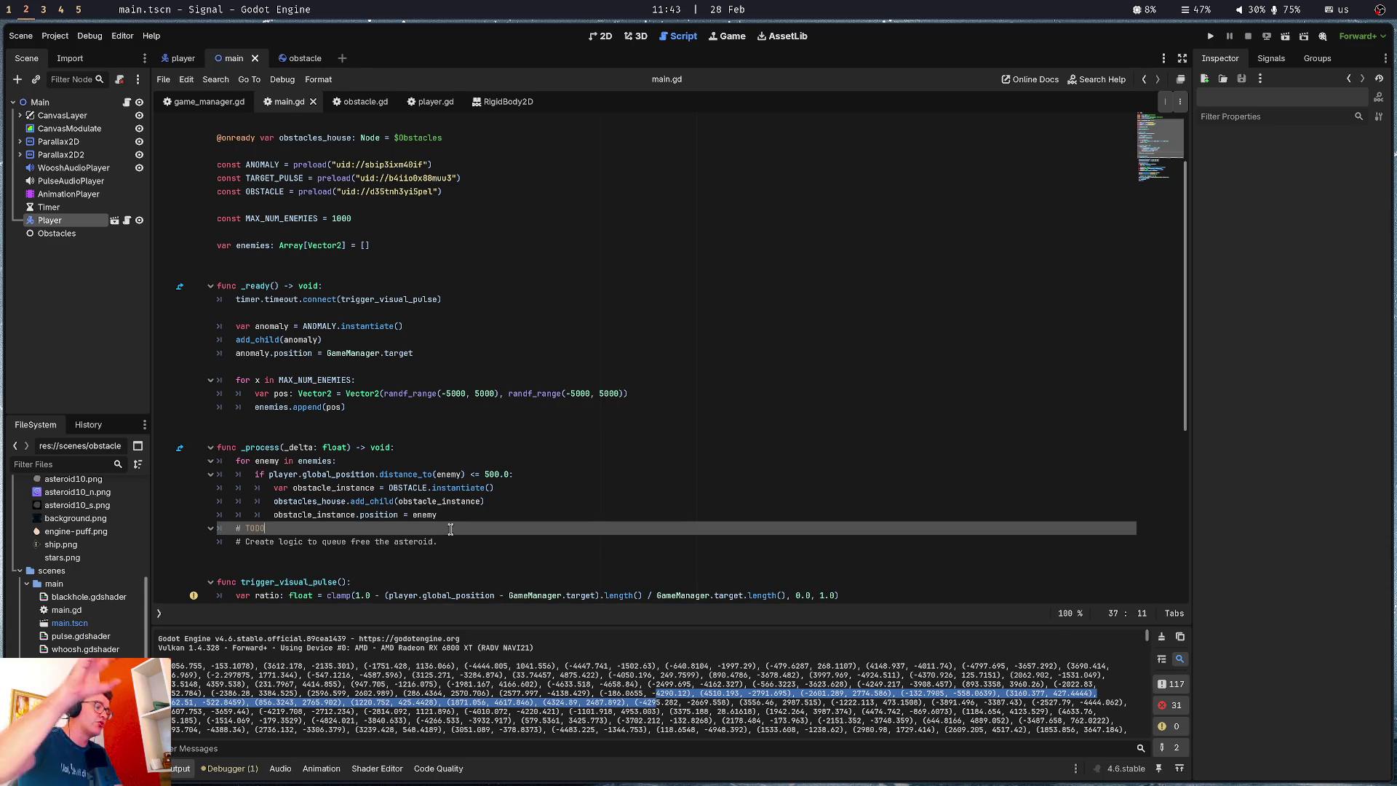
left_click(505, 514)
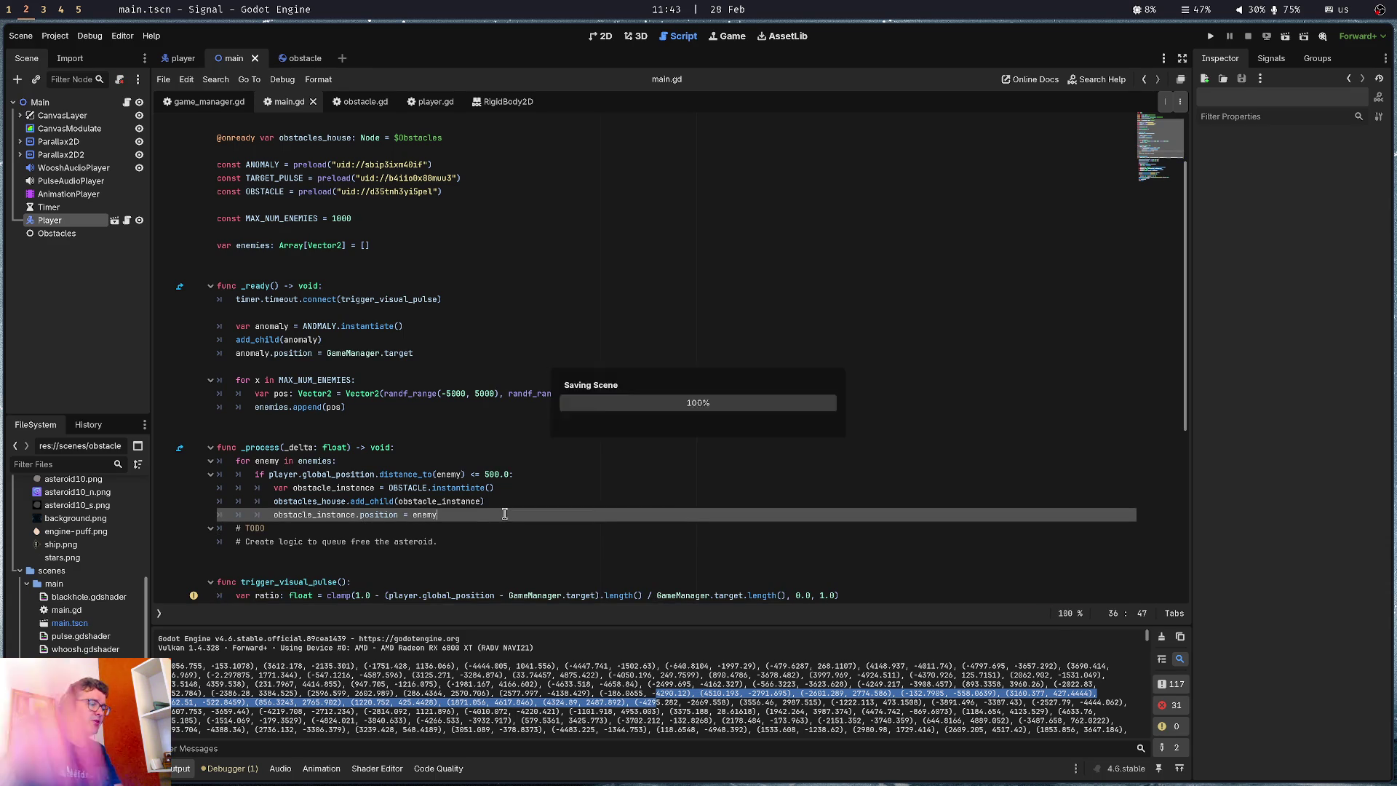
left_click(442, 445)
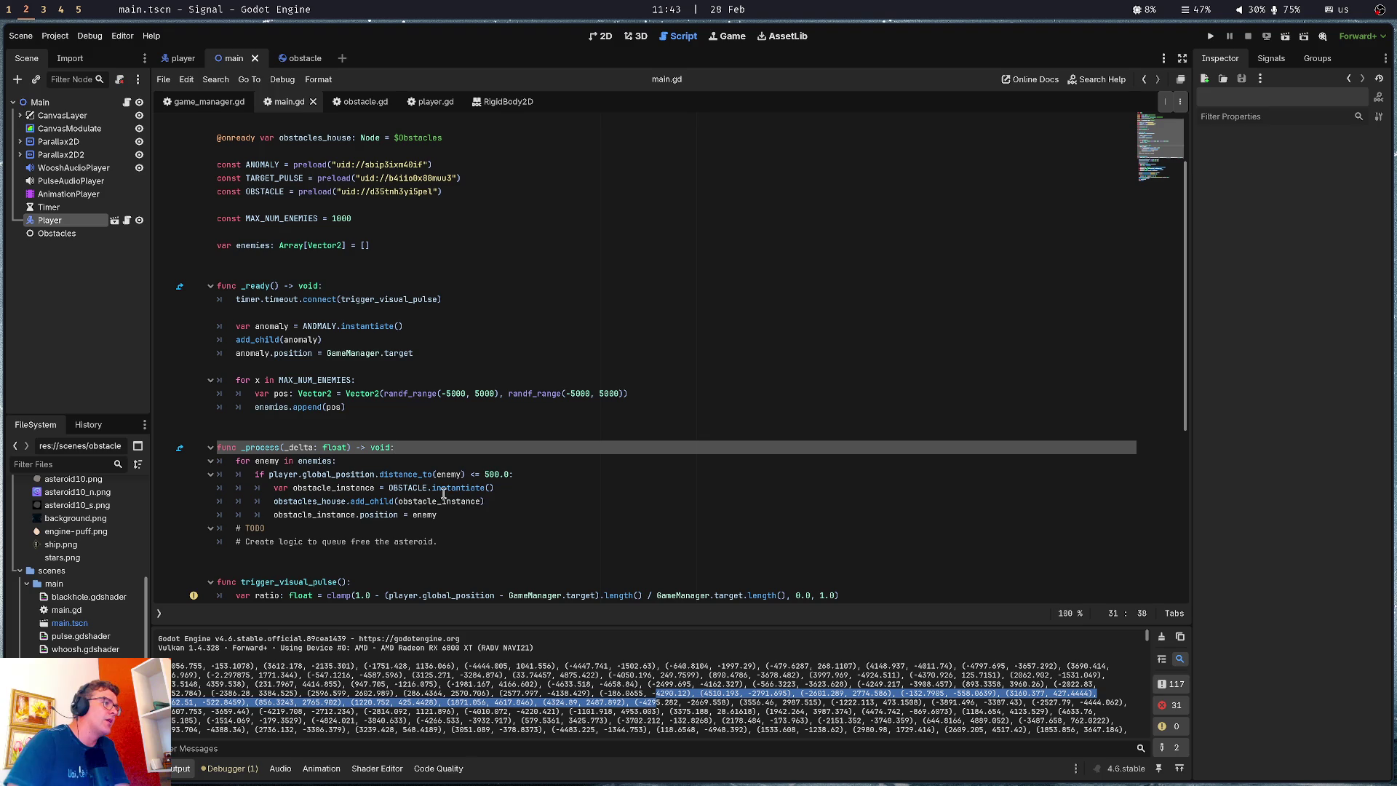
left_click(248, 381)
scroll(248, 384, "down", 2)
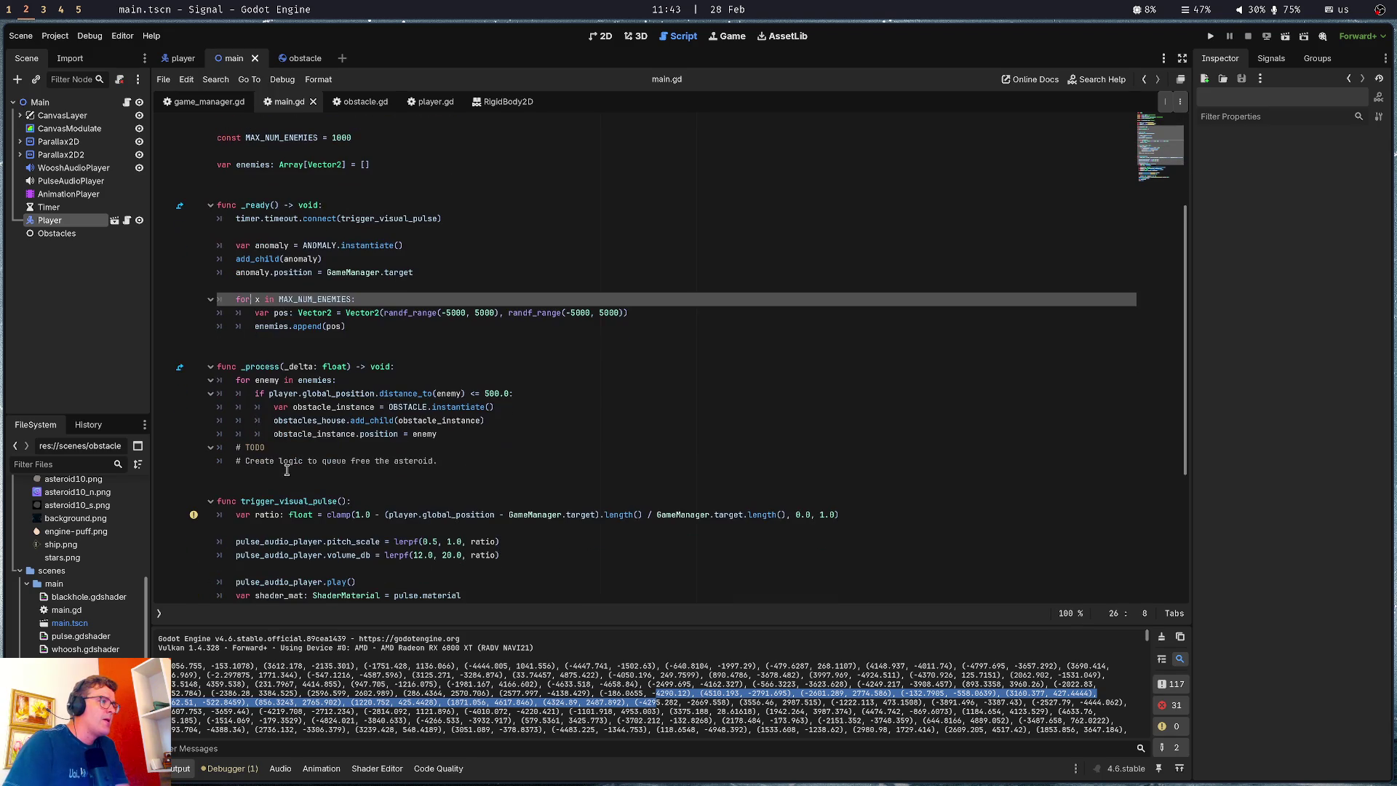
left_click(288, 476)
left_click(329, 446)
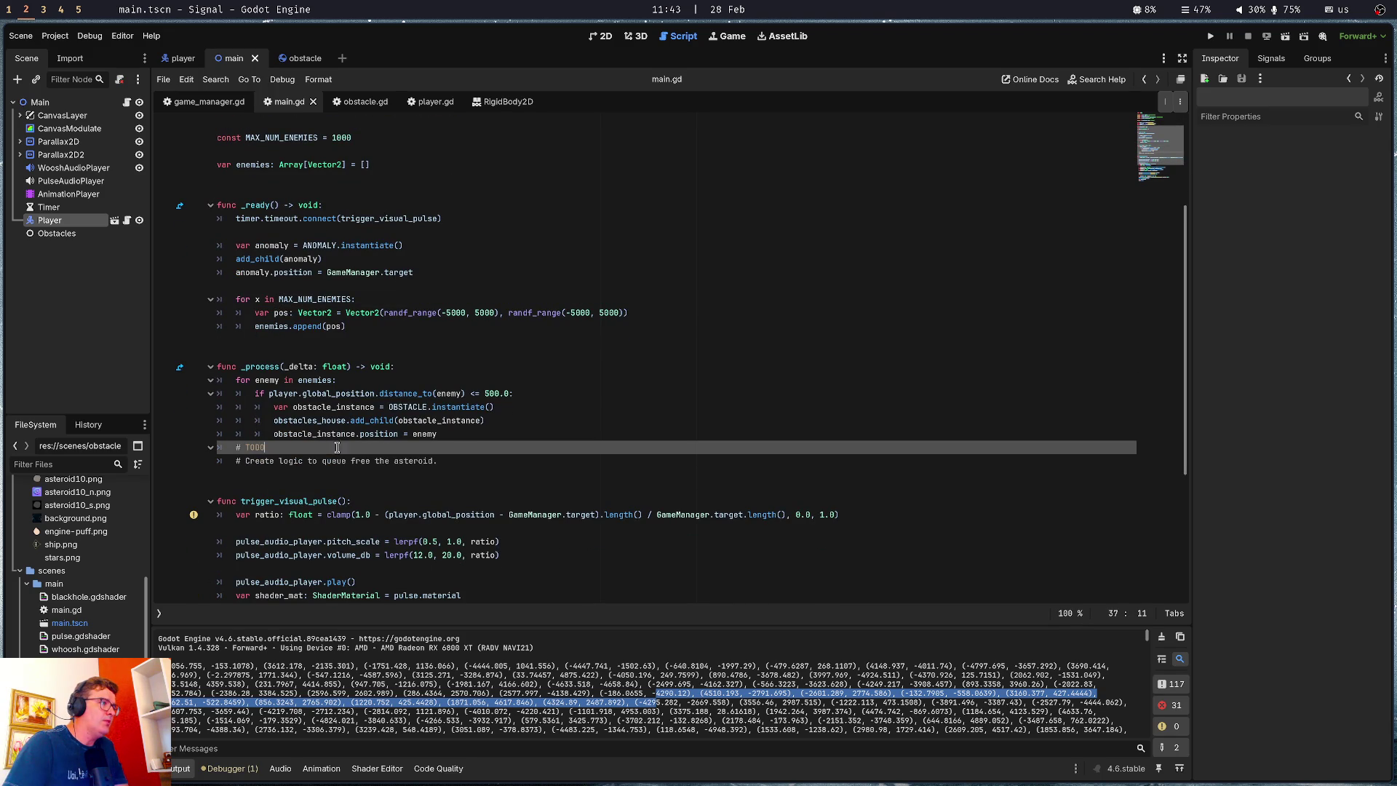
left_click(462, 435)
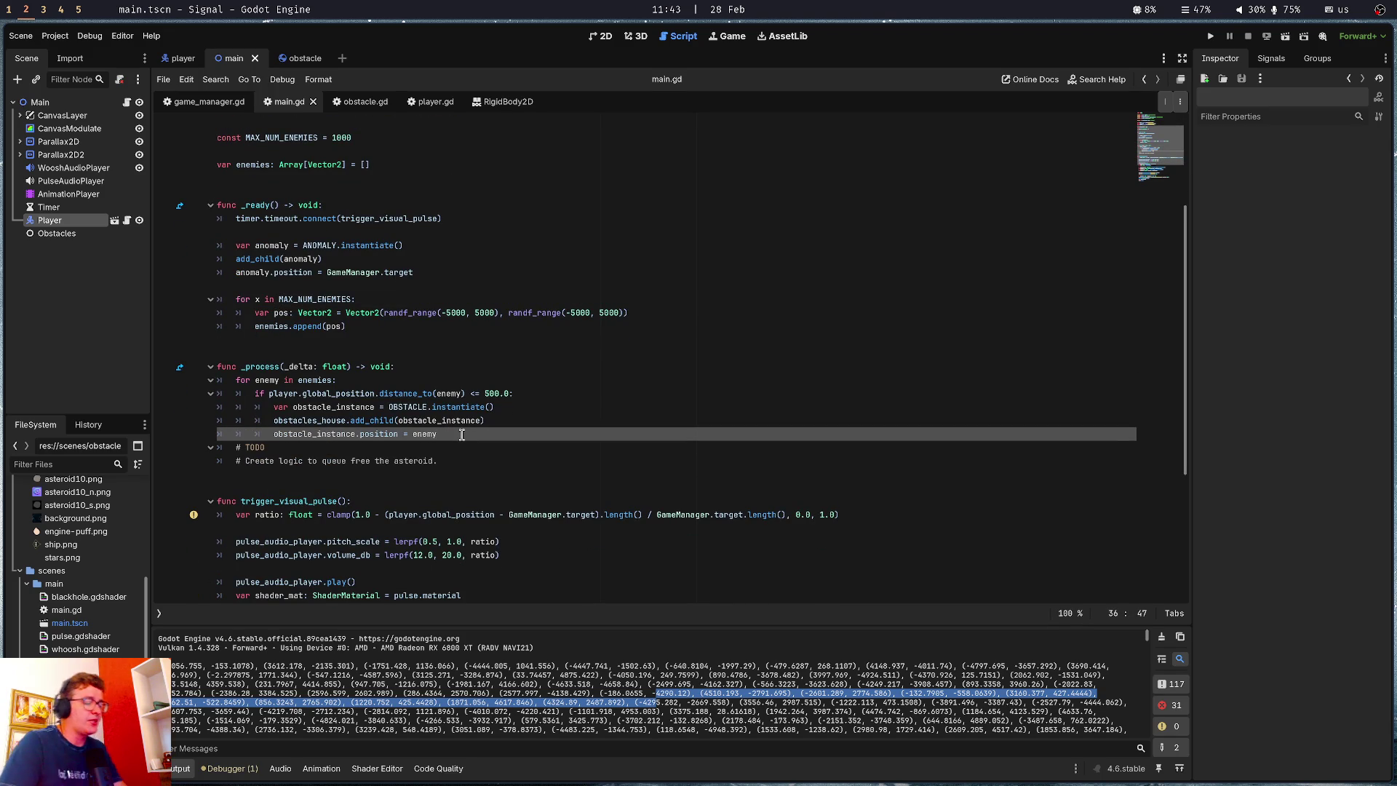
key("F5")
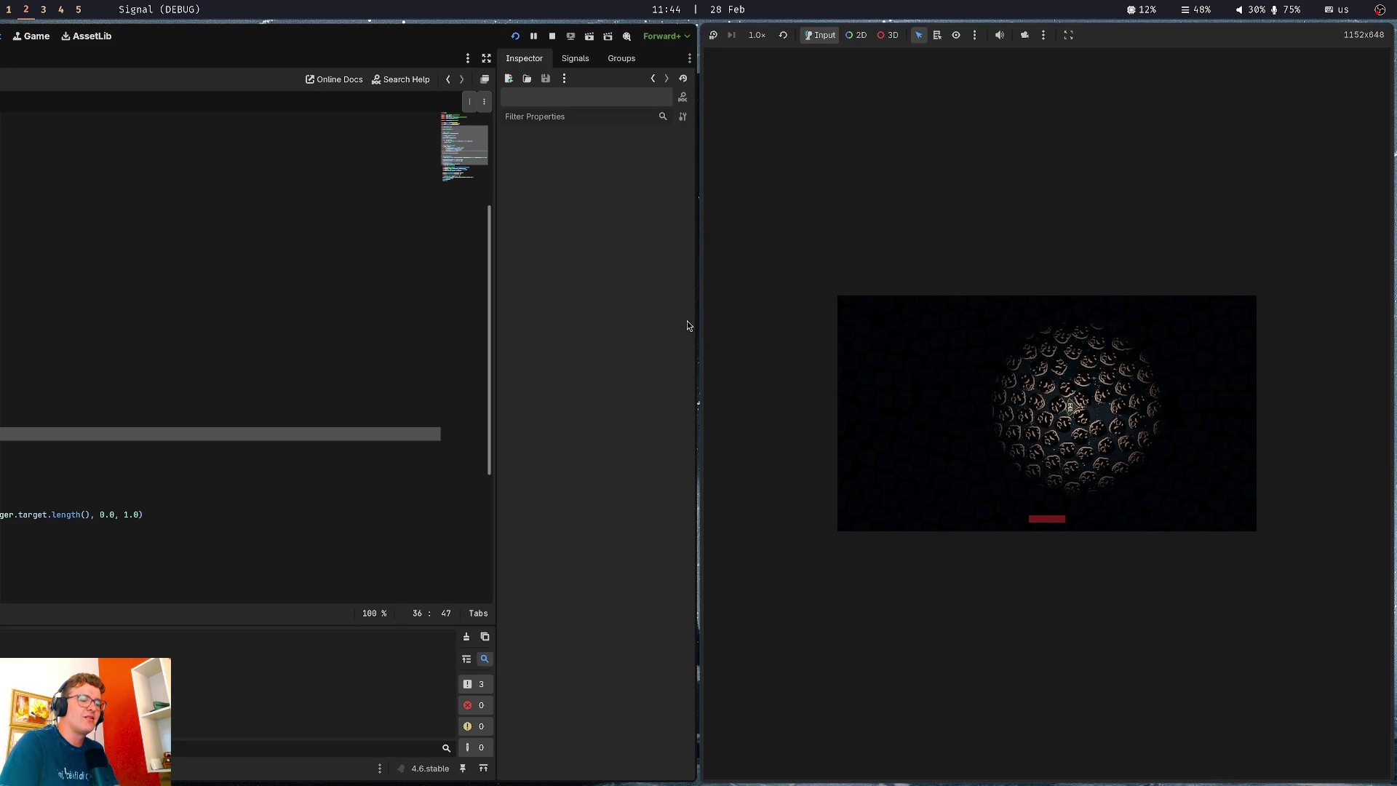
Stop the running game with F8 and return to main.gd's queue-free comment
key("F8")
left_click(532, 457)
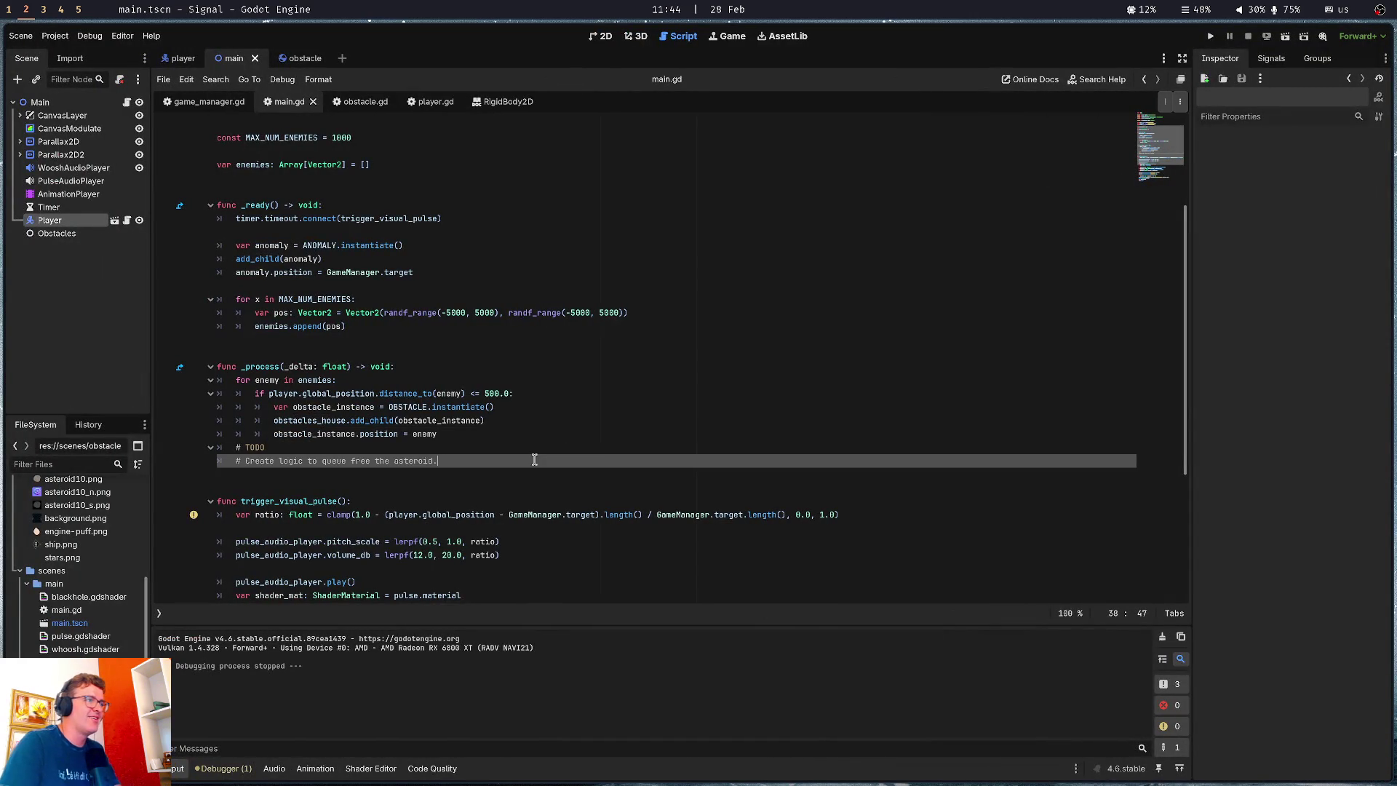
Review the OBSTACLE preload line and its instantiate call, then switch to the obstacle scene
left_click(398, 385)
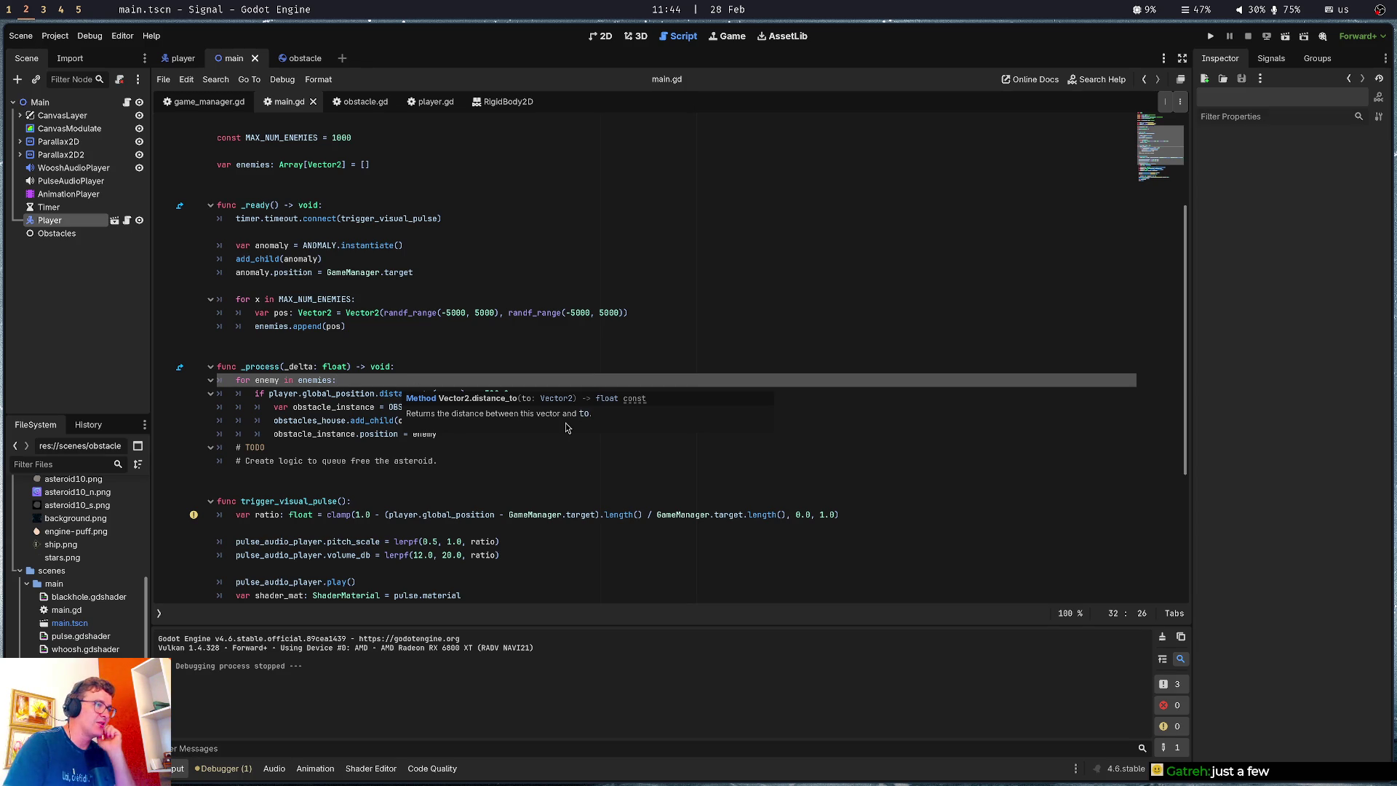
left_click(547, 460)
scroll(402, 323, "up", 3)
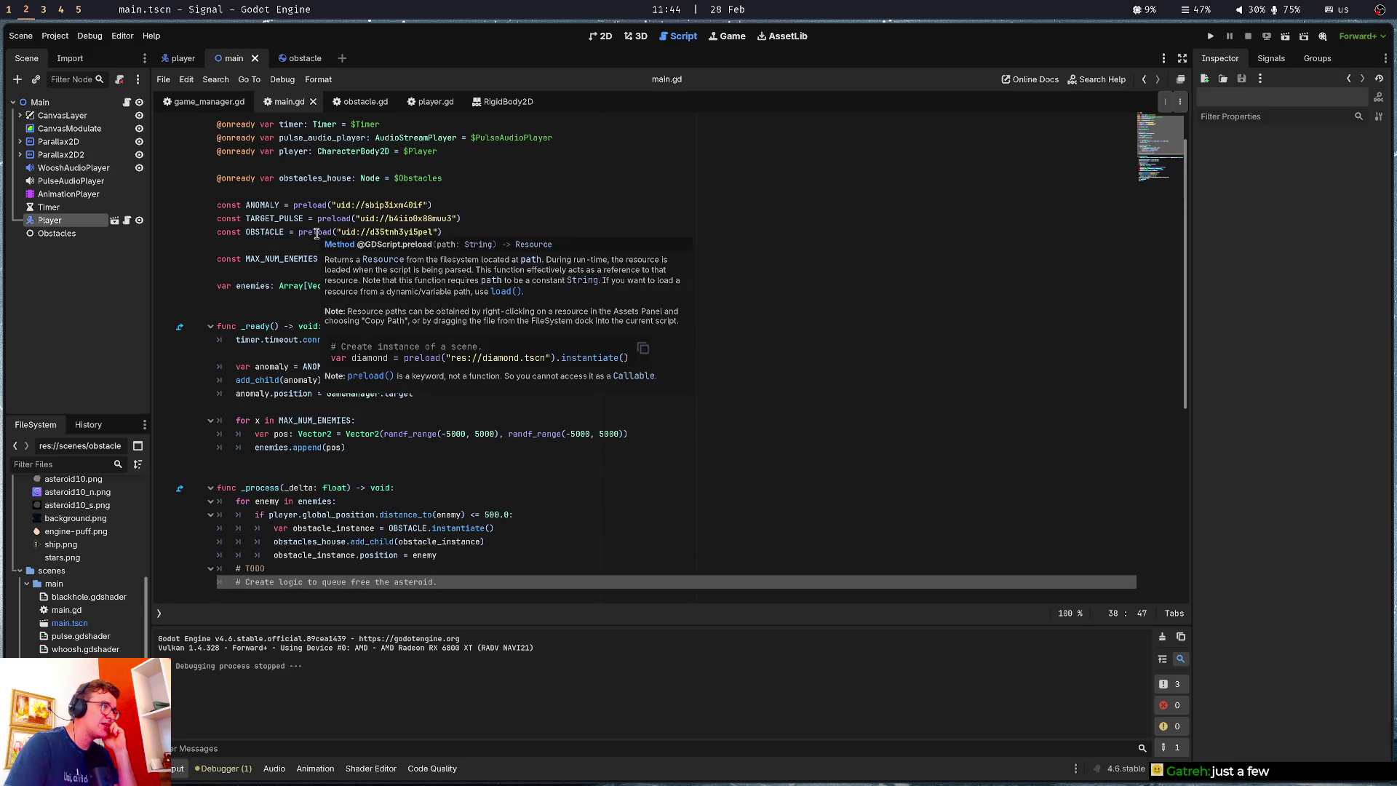
triple_click(278, 232)
scroll(526, 260, "down", 3)
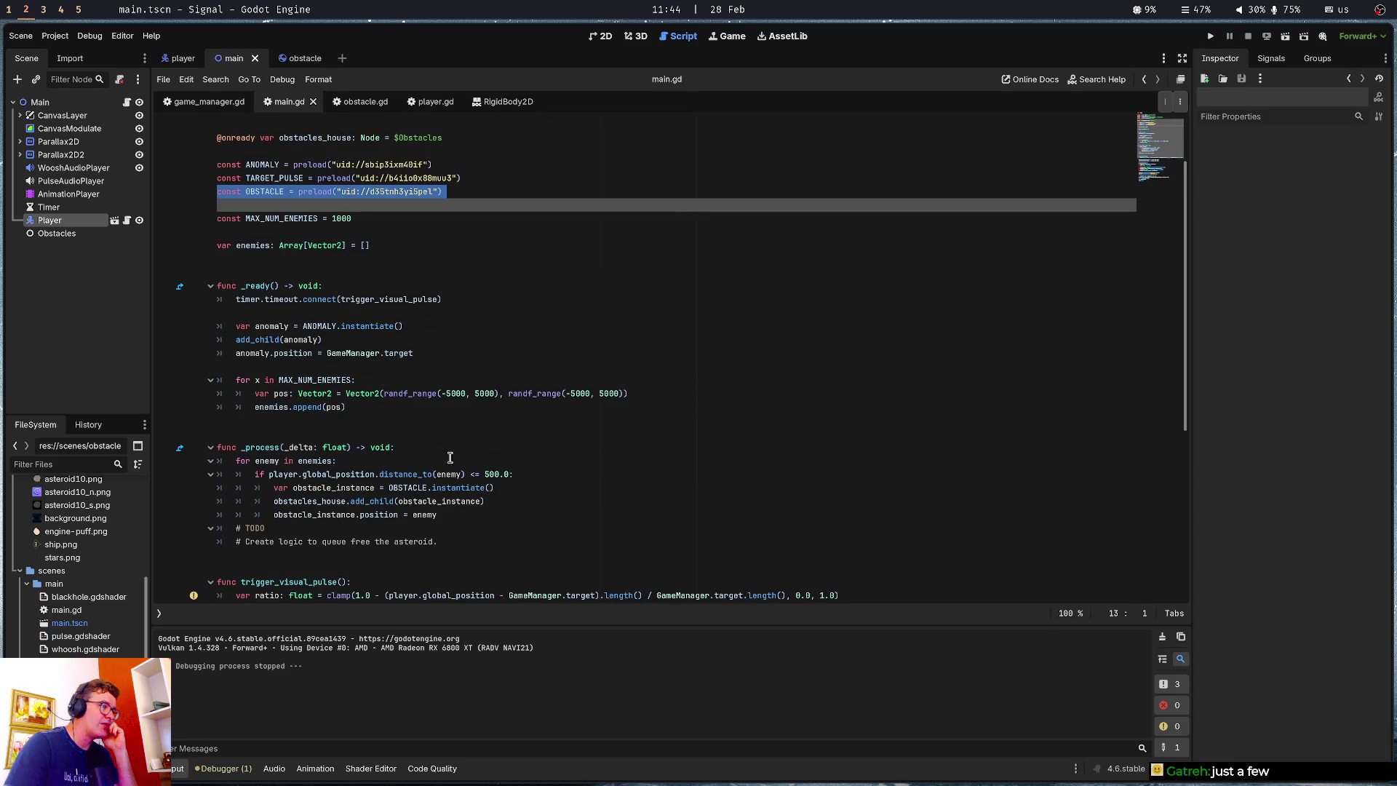
mouse_move(470, 488)
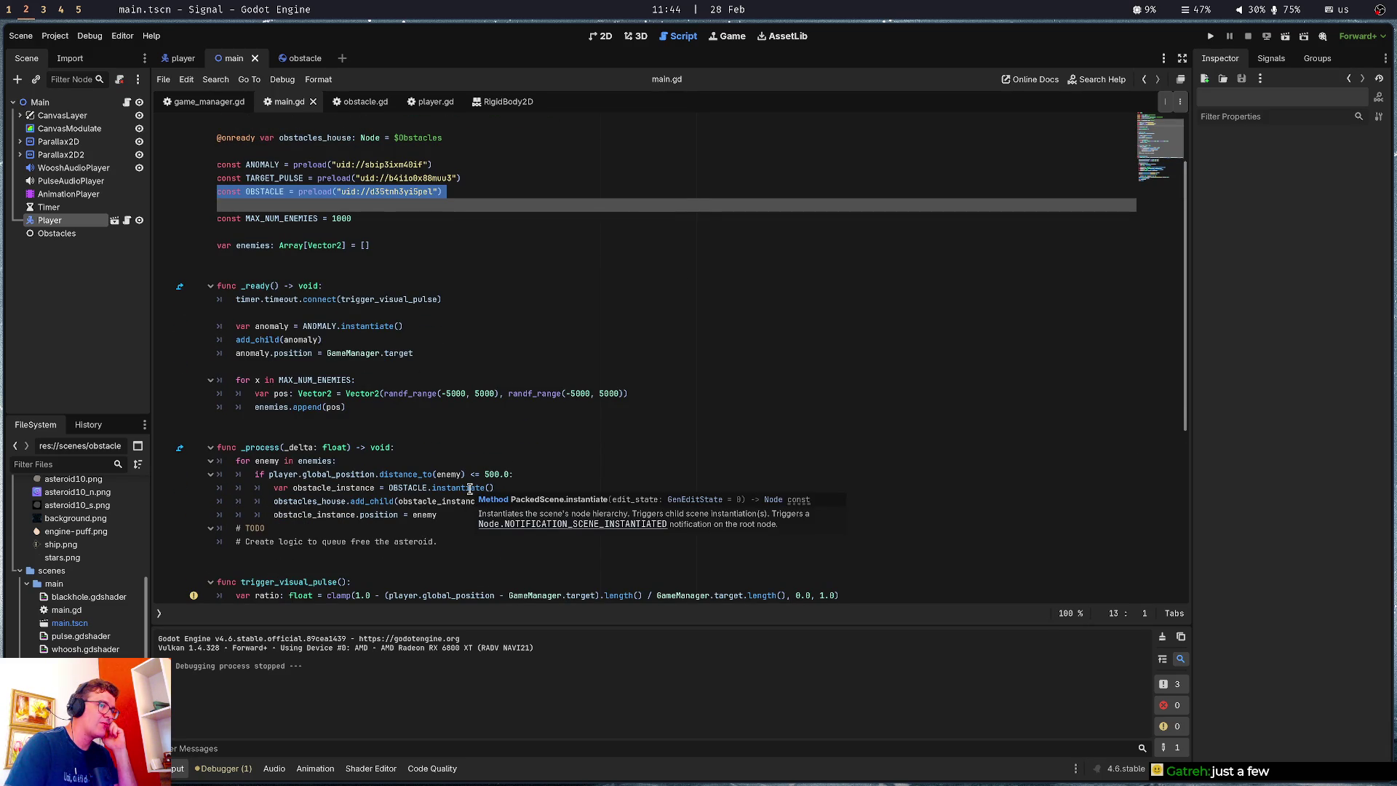
left_click(374, 488)
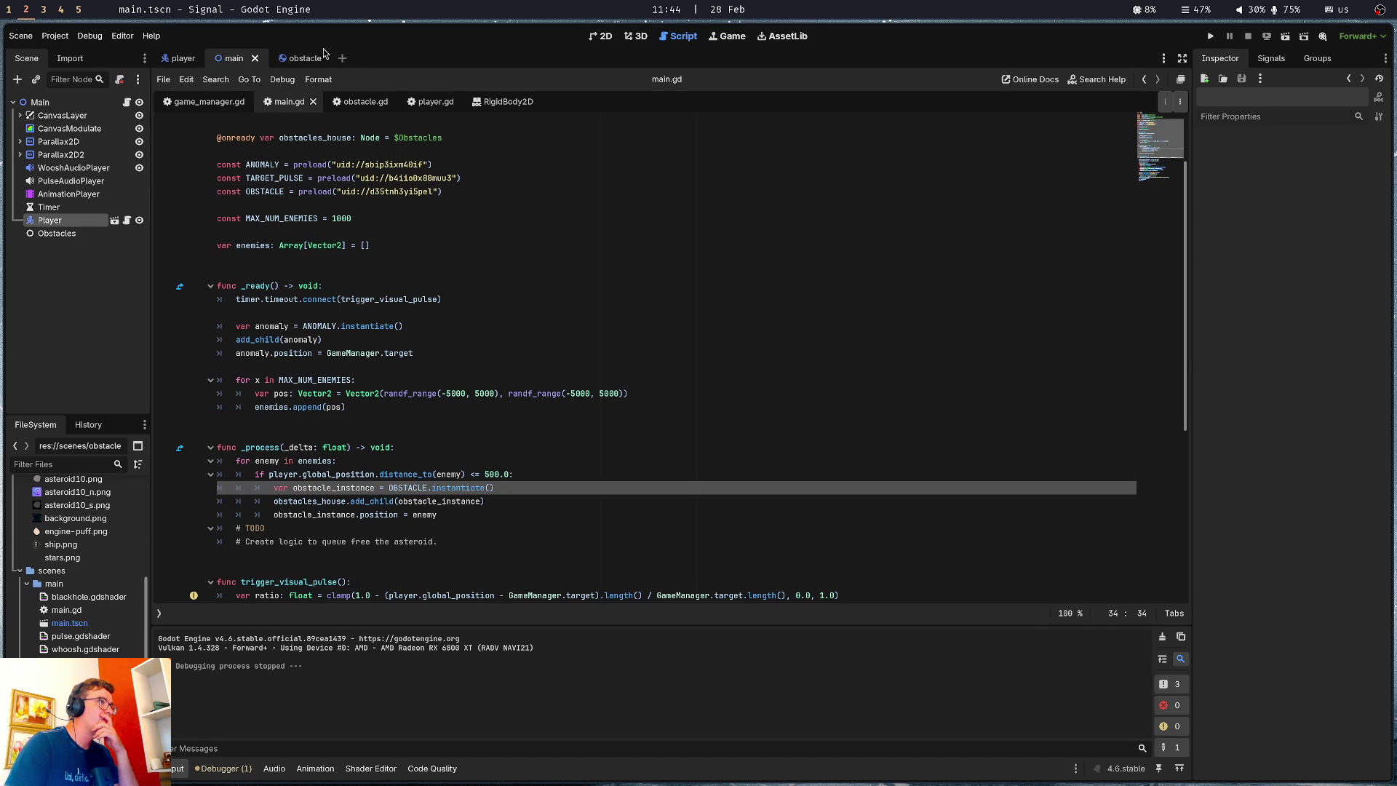
left_click(299, 58)
Add 'class_name Obstacle' at the top of obstacle.gd
left_click(125, 103)
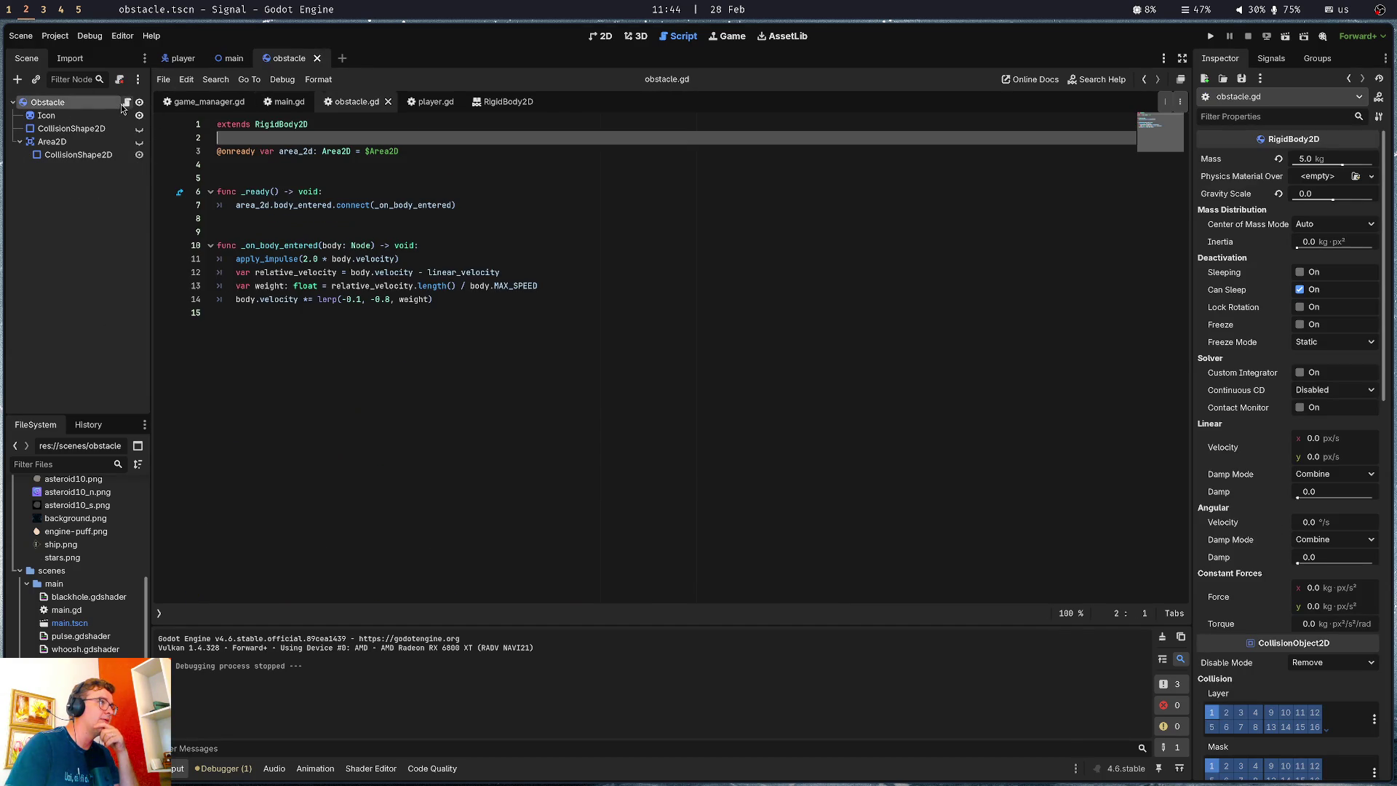
type("cla")
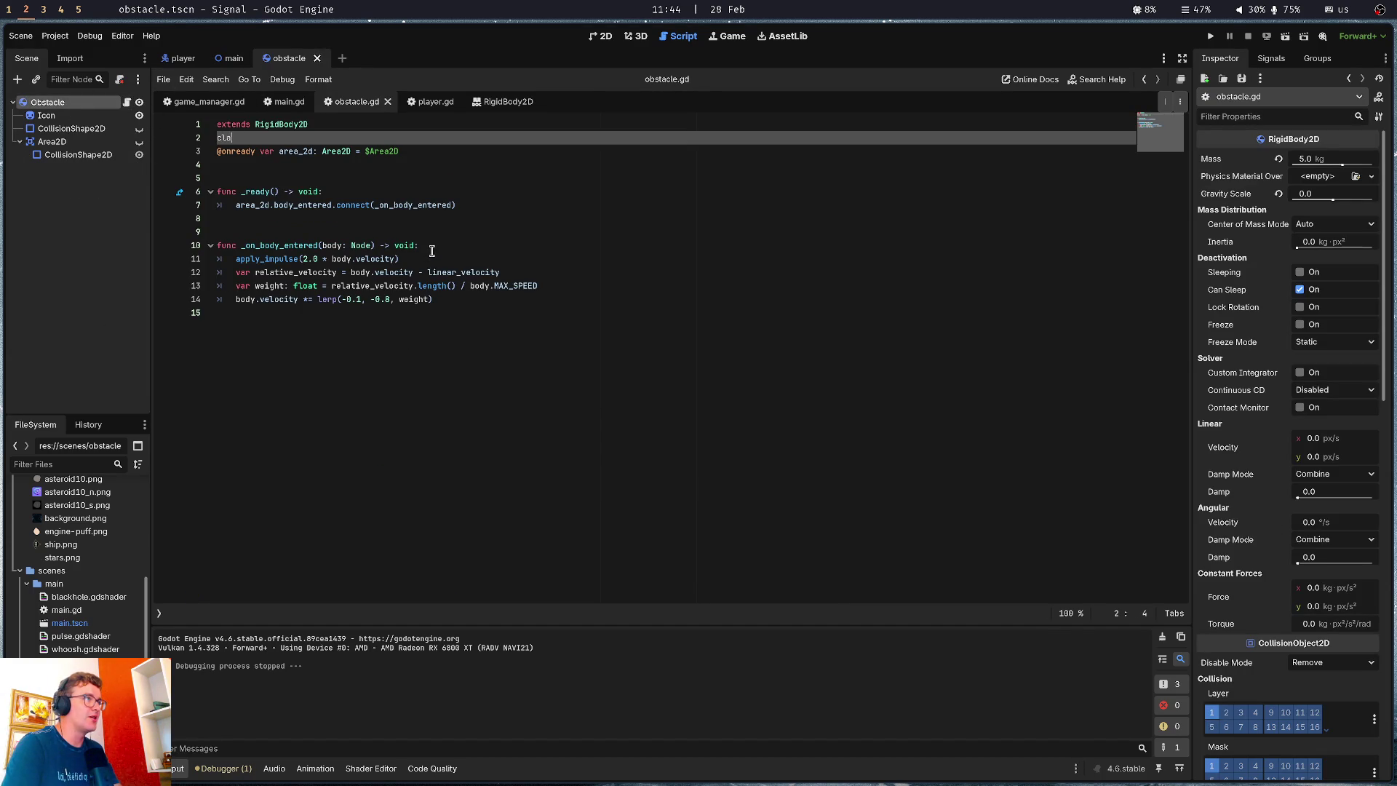
type("ss_name Obsta")
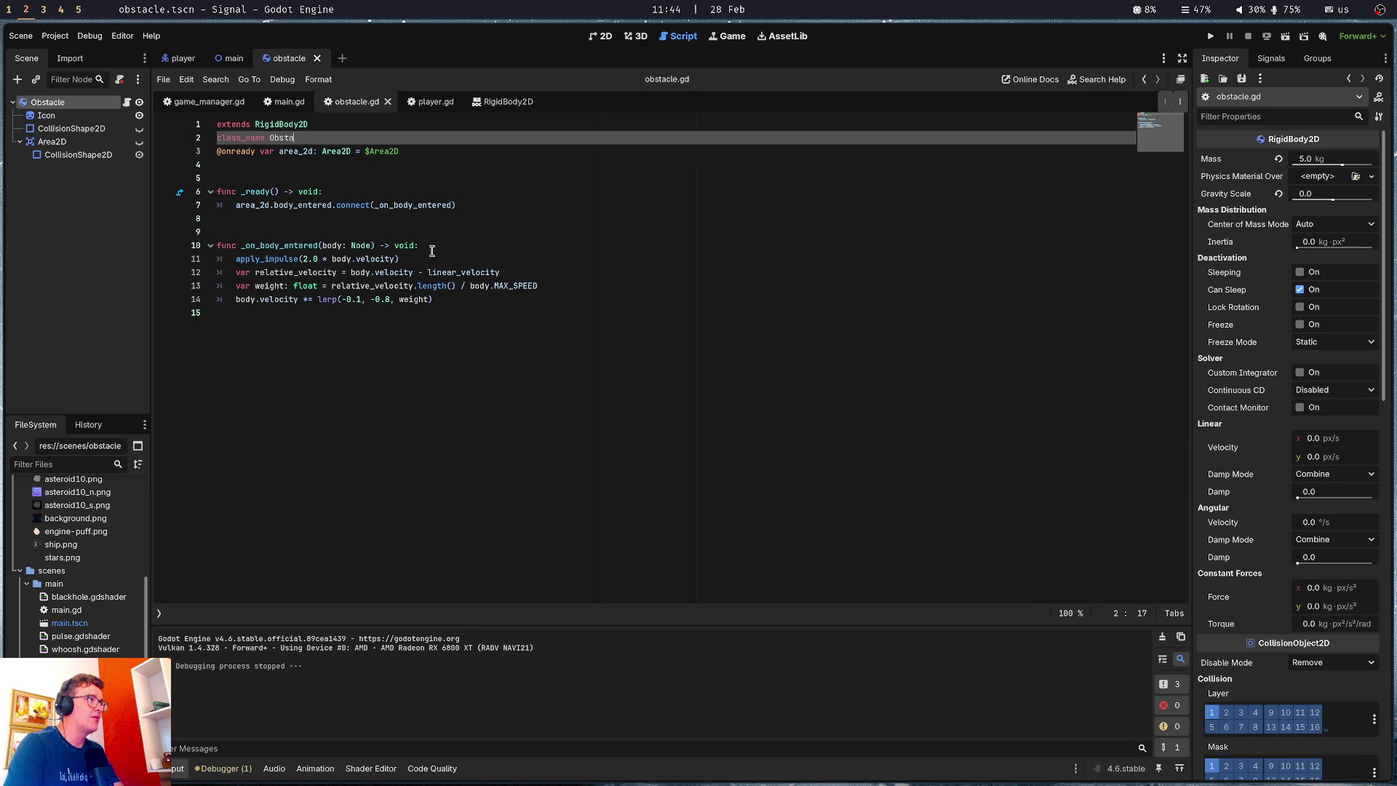
type("cle")
key("Return")
key("Up")
key("Return")
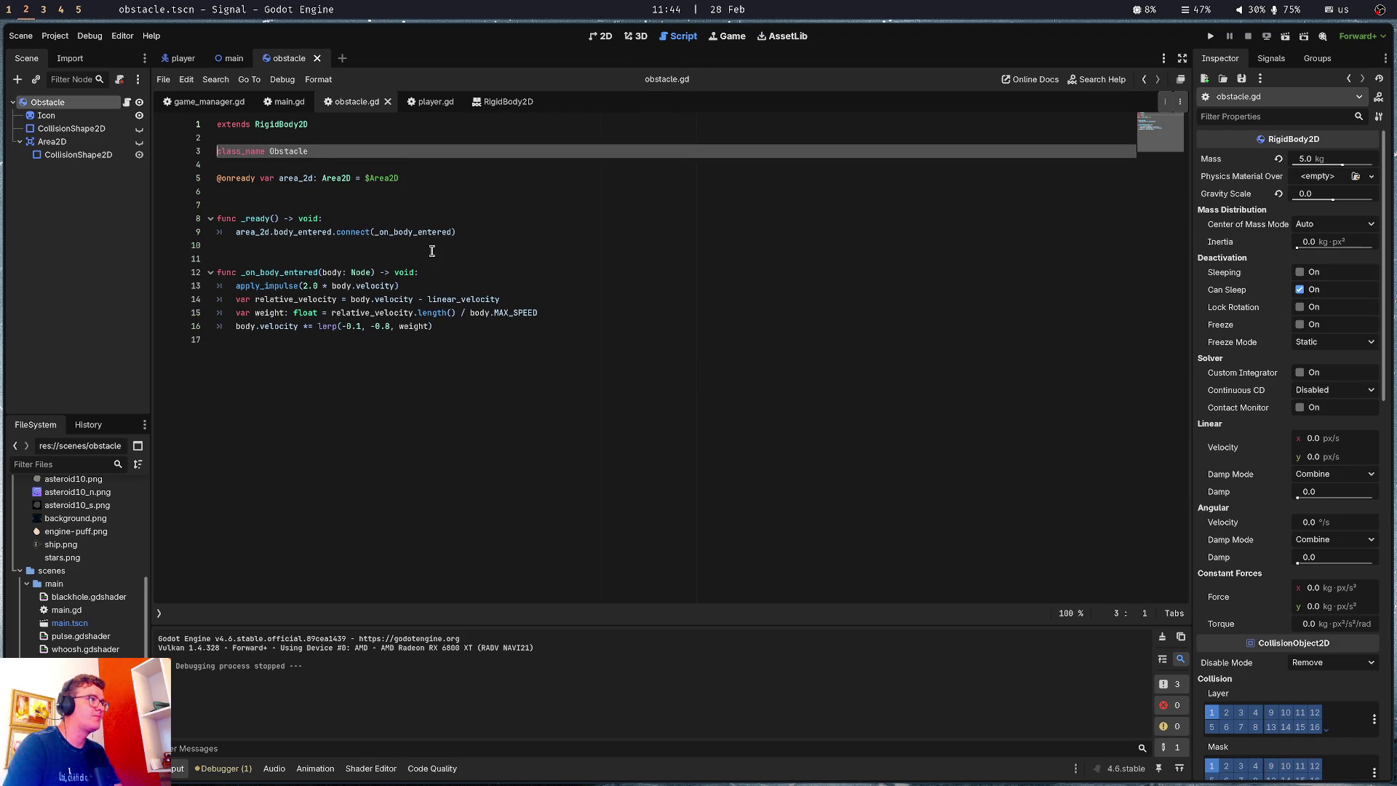
left_click(380, 138)
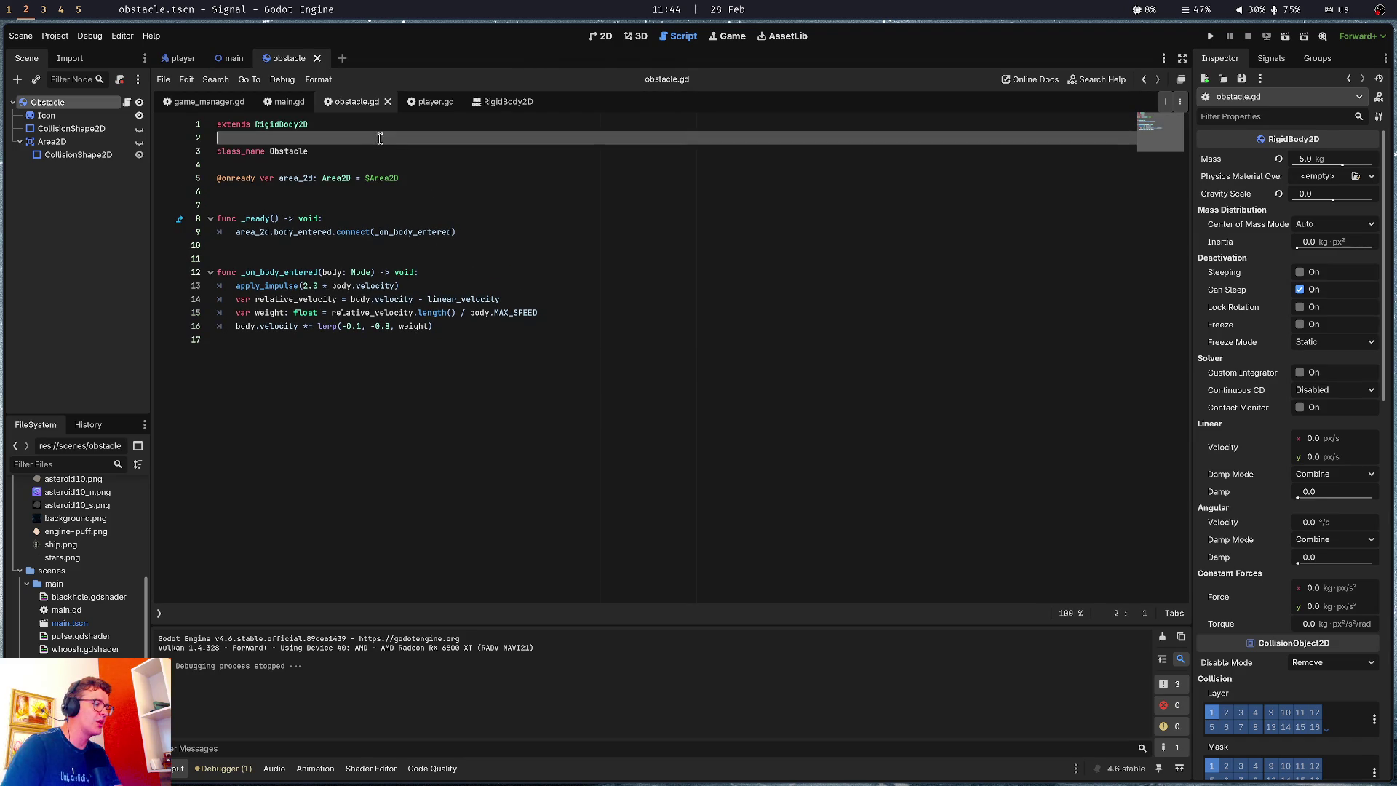
Type obstacle_instance as Obstacle in main.gd and save
left_click(233, 58)
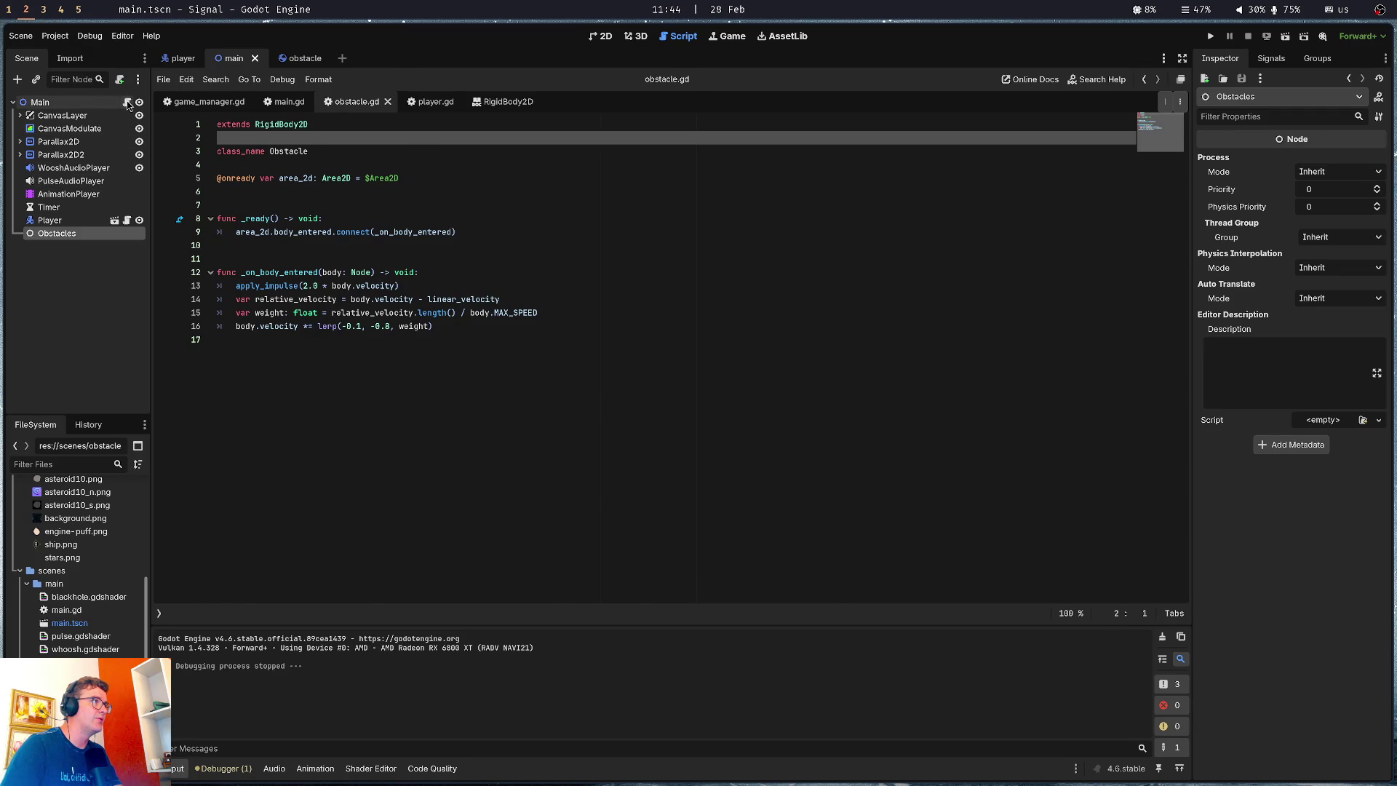
left_click(127, 103)
type(": Obsta")
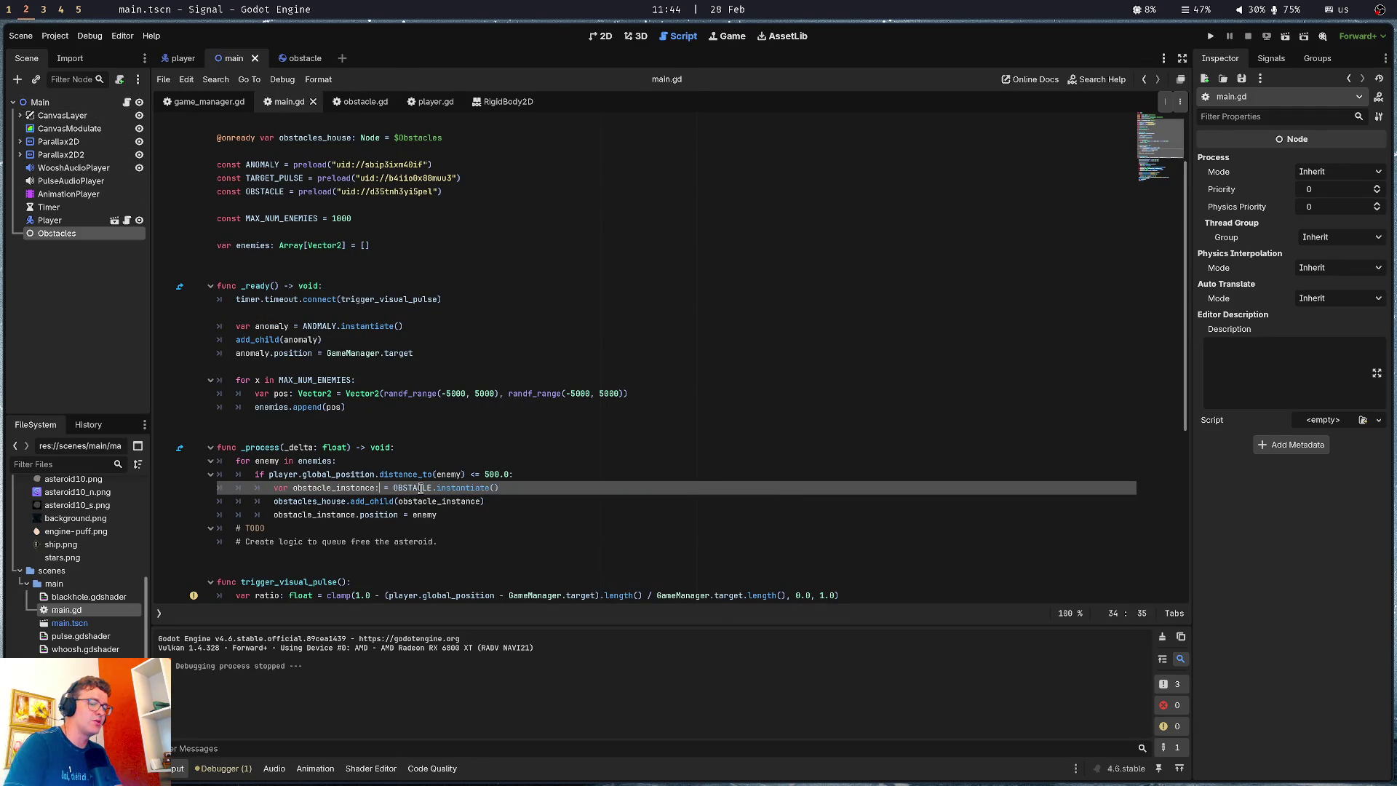
key("Return")
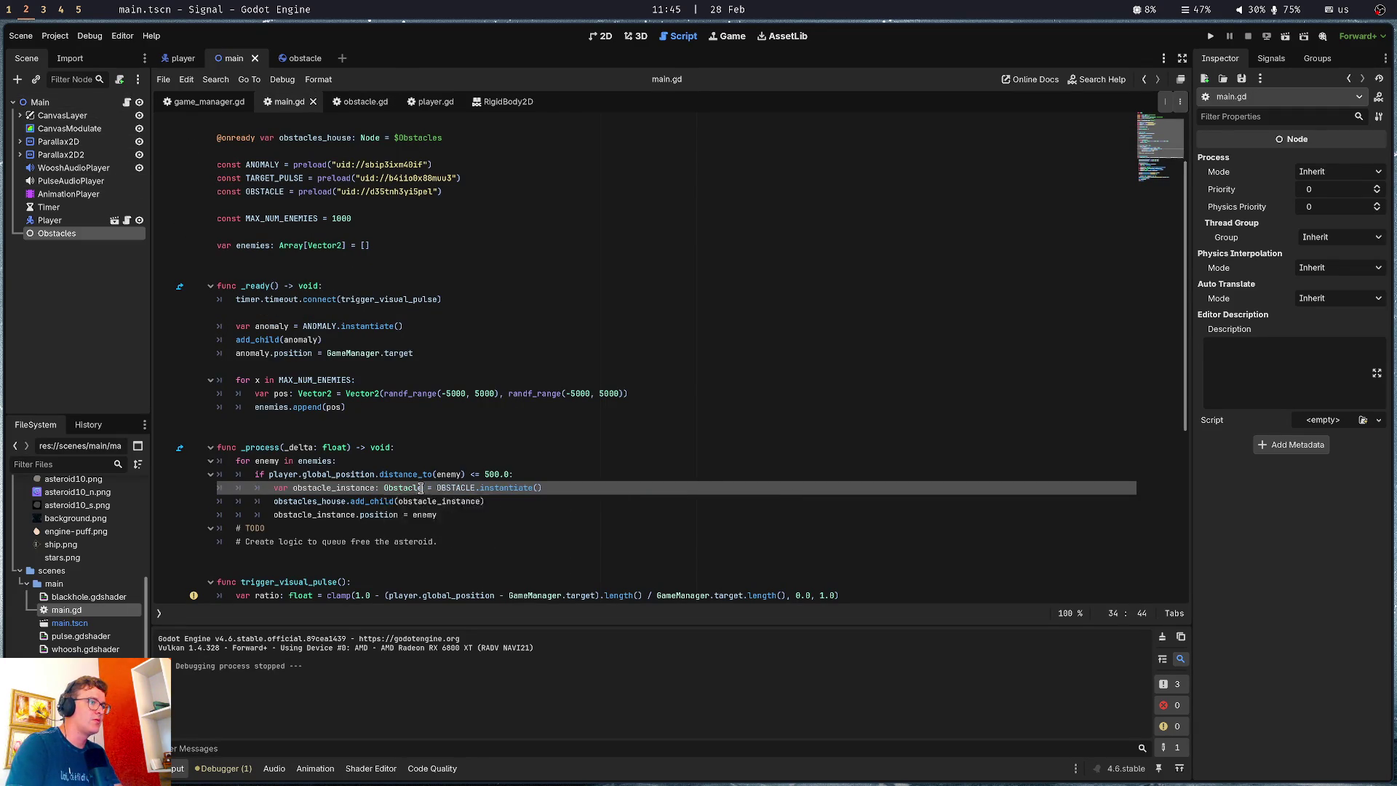
key("ctrl+a")
key("ctrl+s")
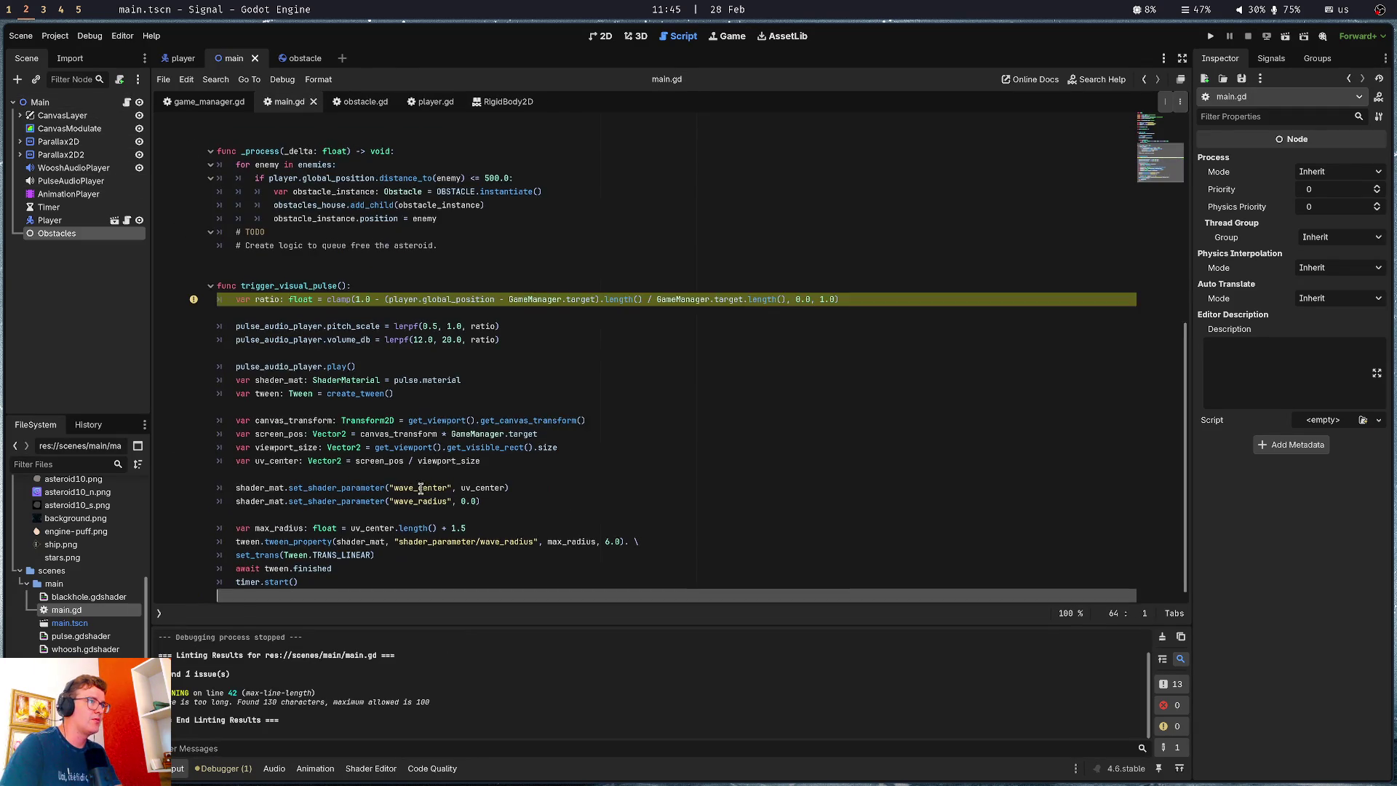
Test-run the game with F5, then stop it with F8
scroll(425, 402, "up", 6)
left_click(426, 399)
left_click(426, 404)
left_click(422, 437)
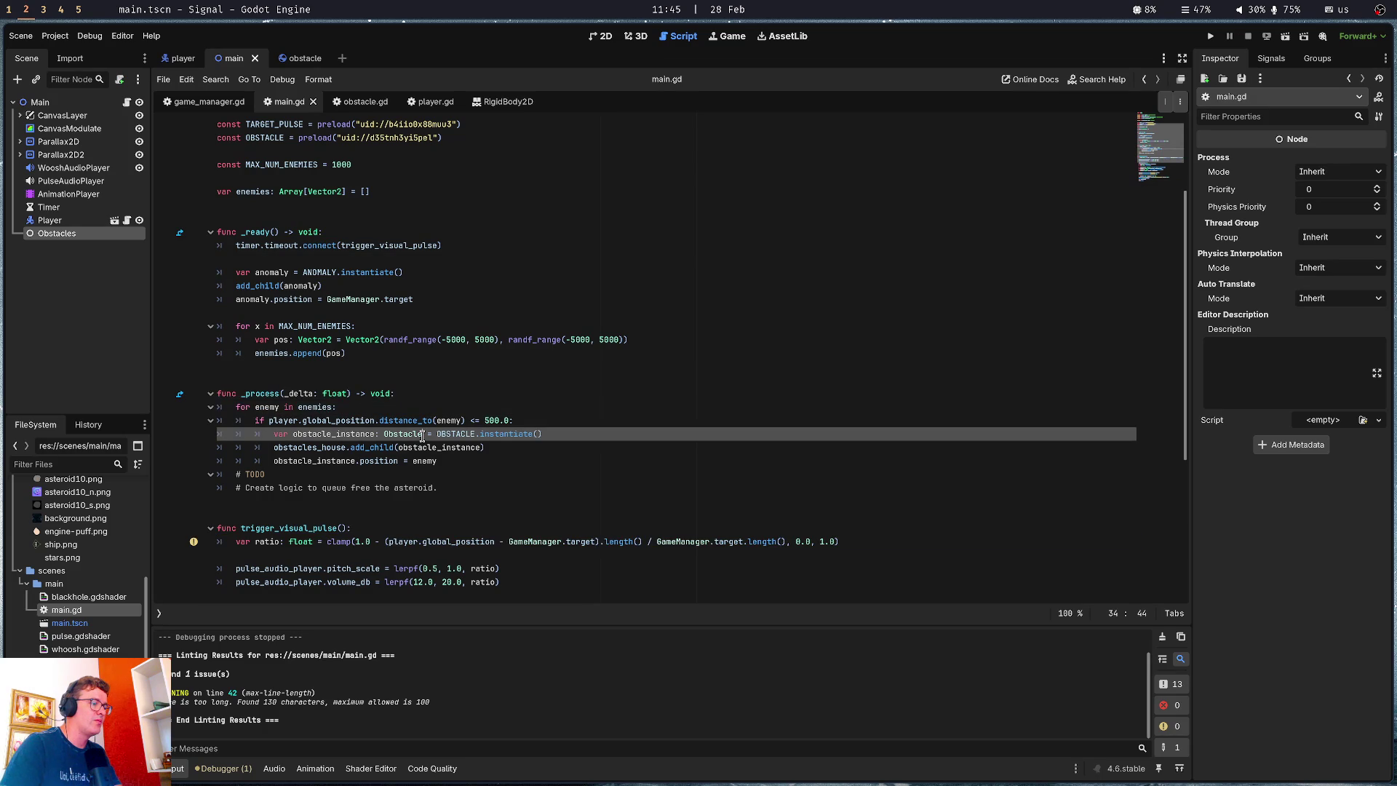
key("F5")
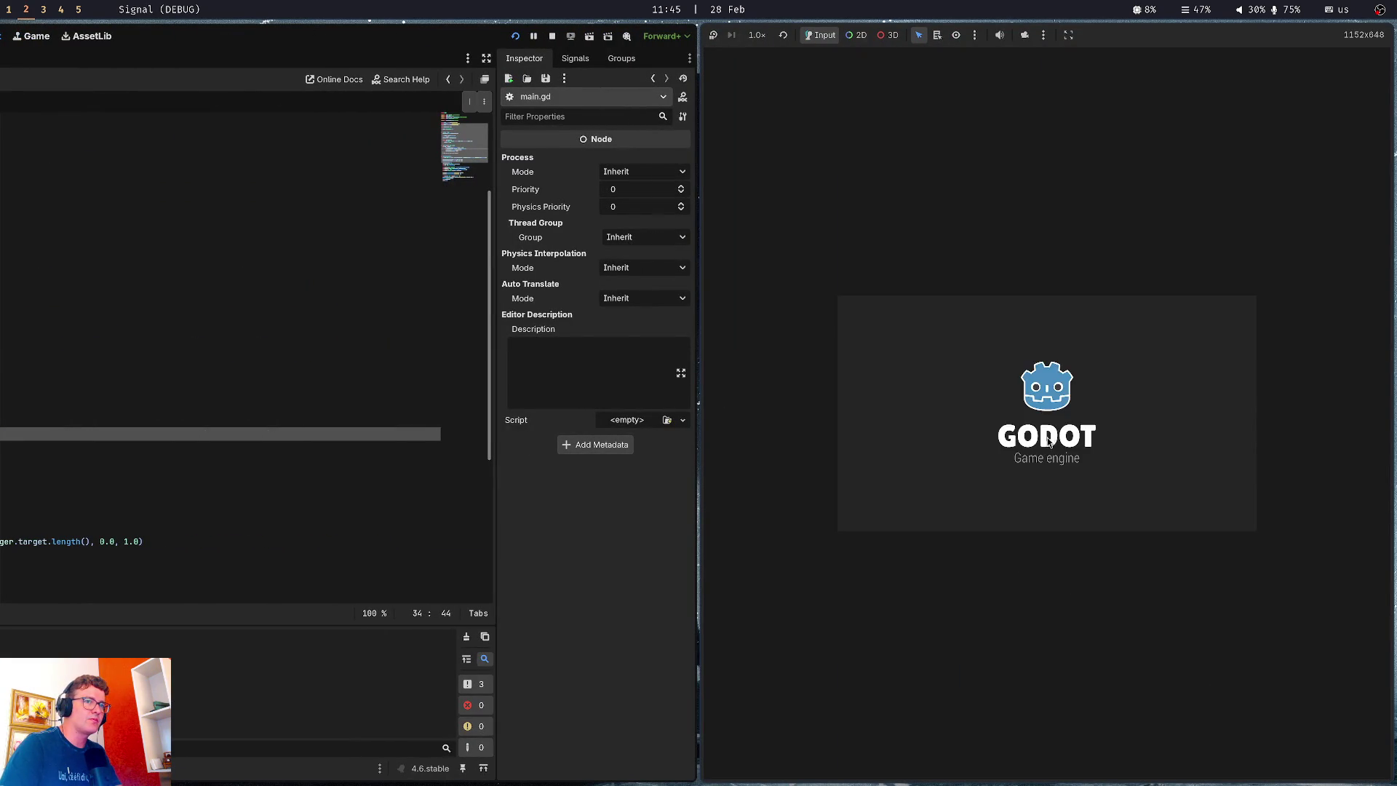
key("F8")
left_click(431, 408)
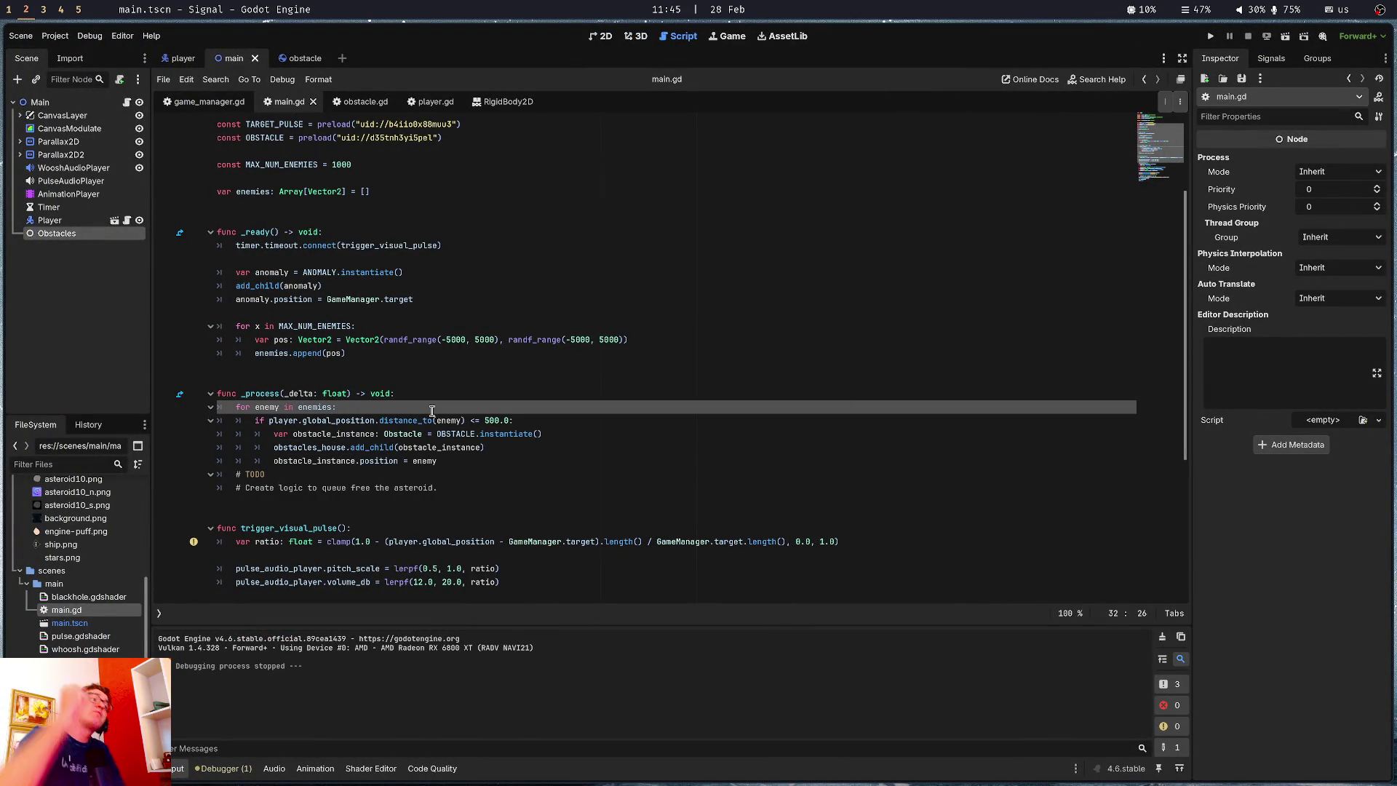
Highlight where instantiate and enemy are used in the _process loop
double_click(485, 433)
left_click(447, 410)
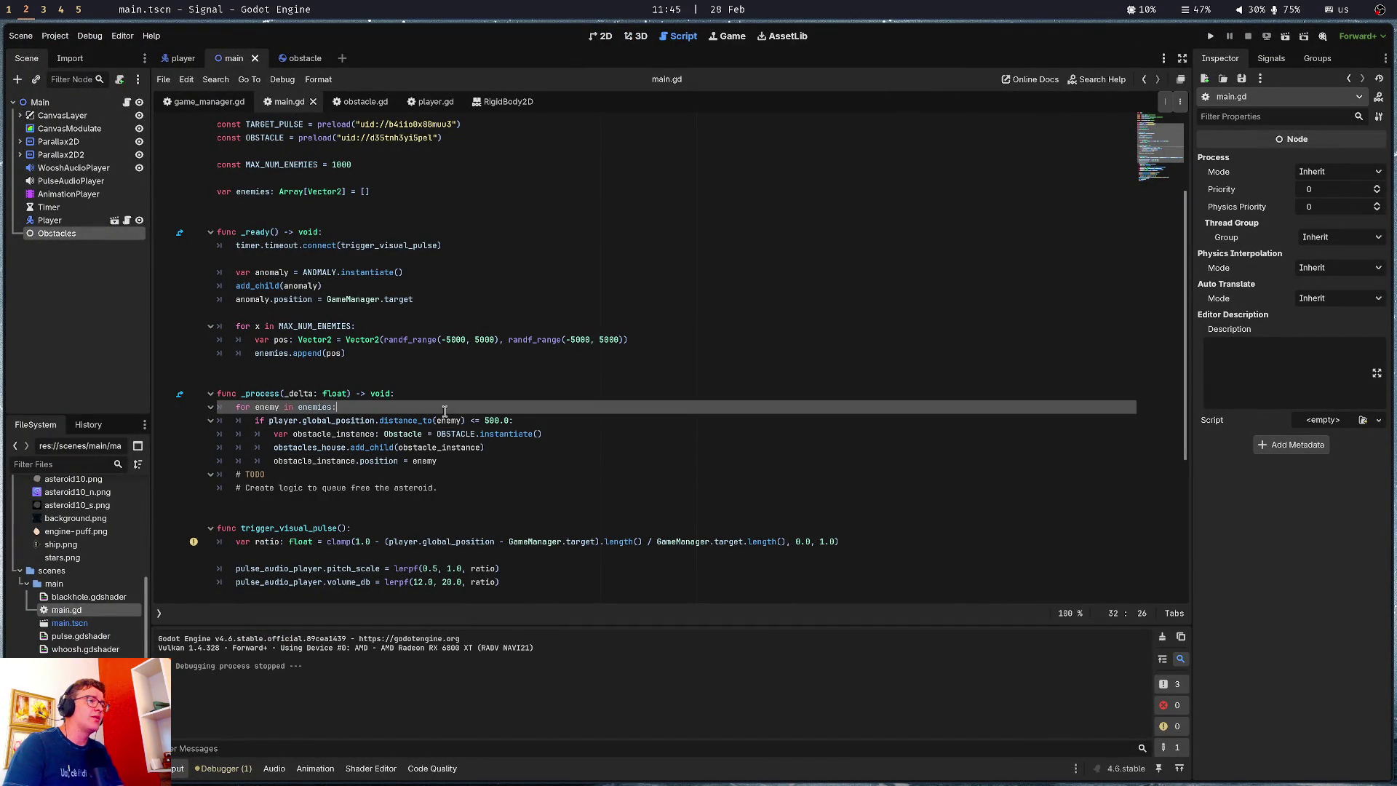
left_click(446, 433)
left_click(444, 461)
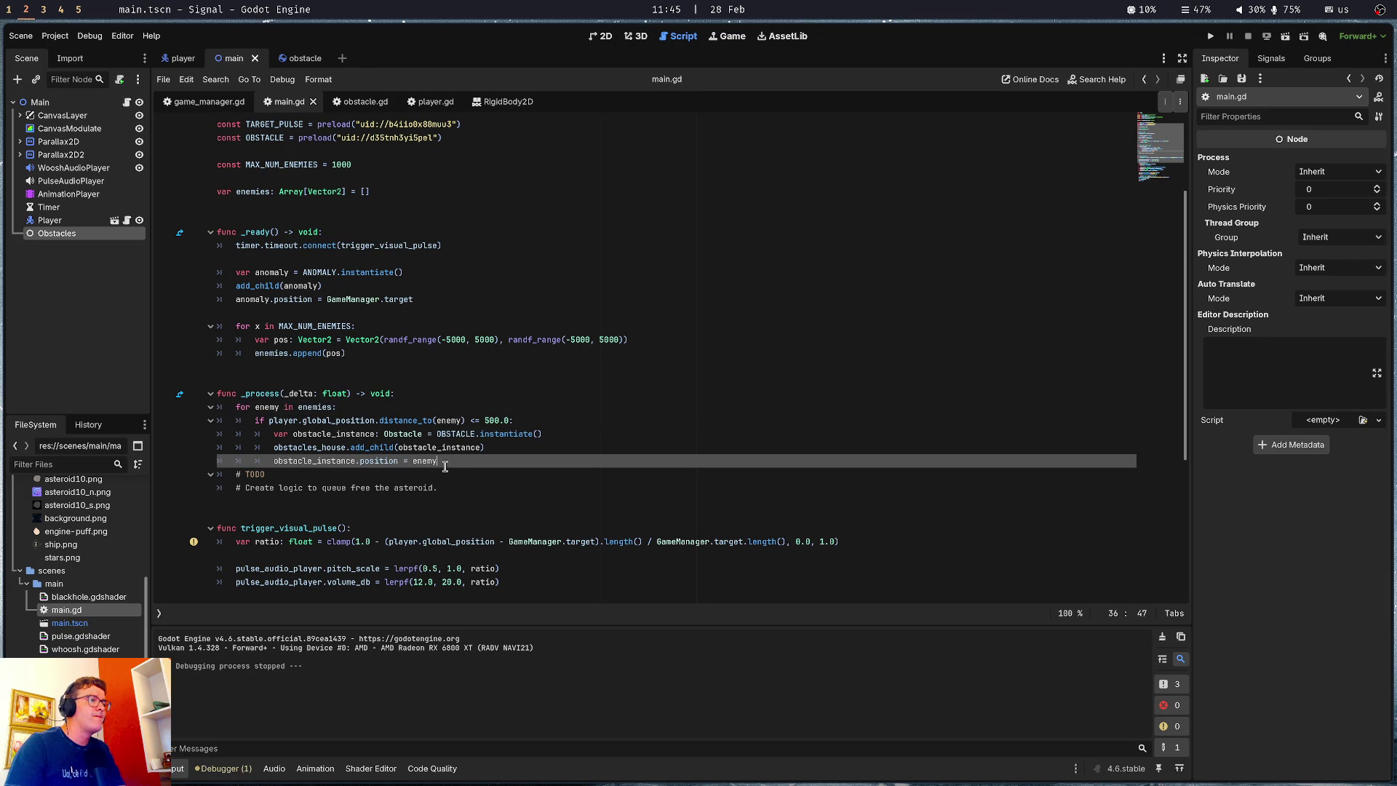
left_click(352, 421)
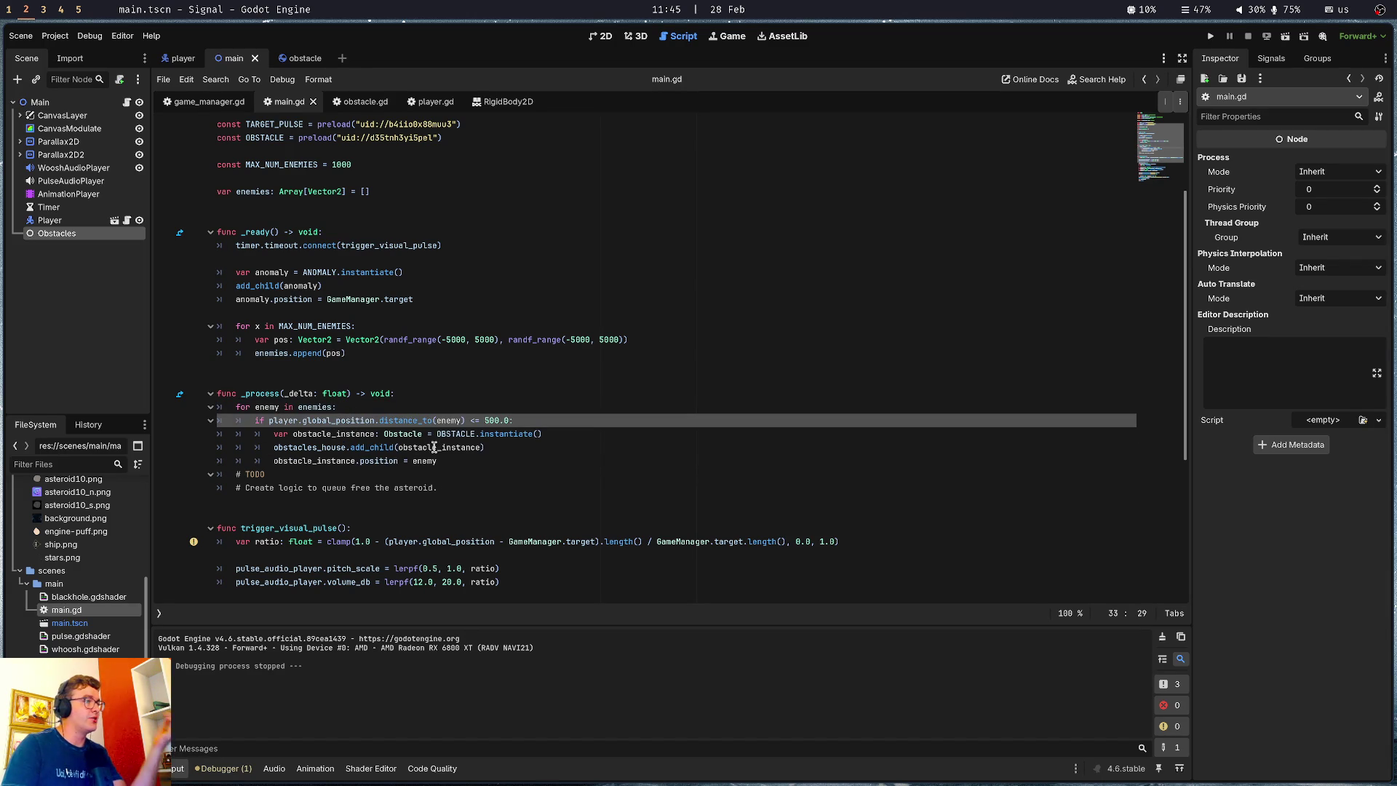
double_click(444, 419)
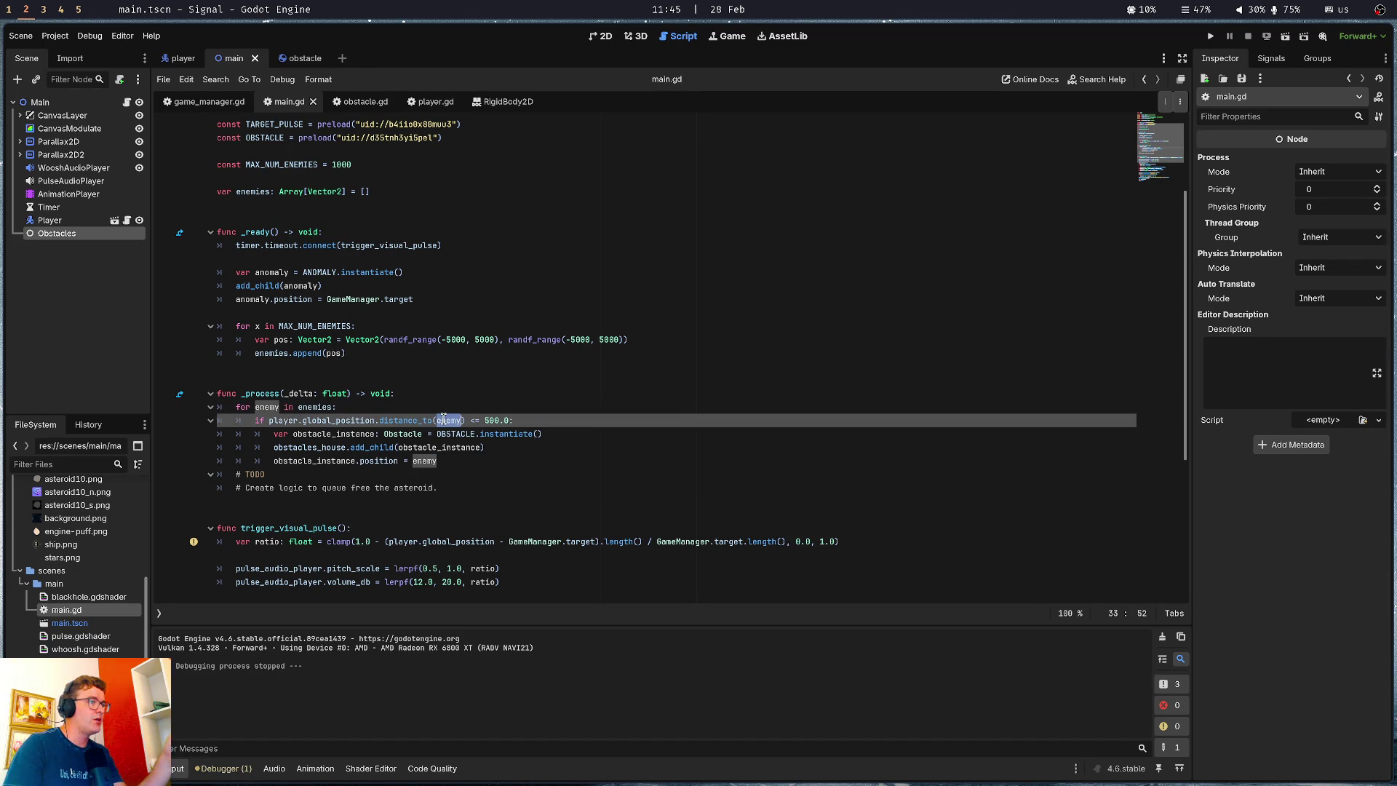
left_click(379, 406)
double_click(273, 406)
Rename the enemies array to asteroids_positions in all three places and save
scroll(272, 404, "up", 4)
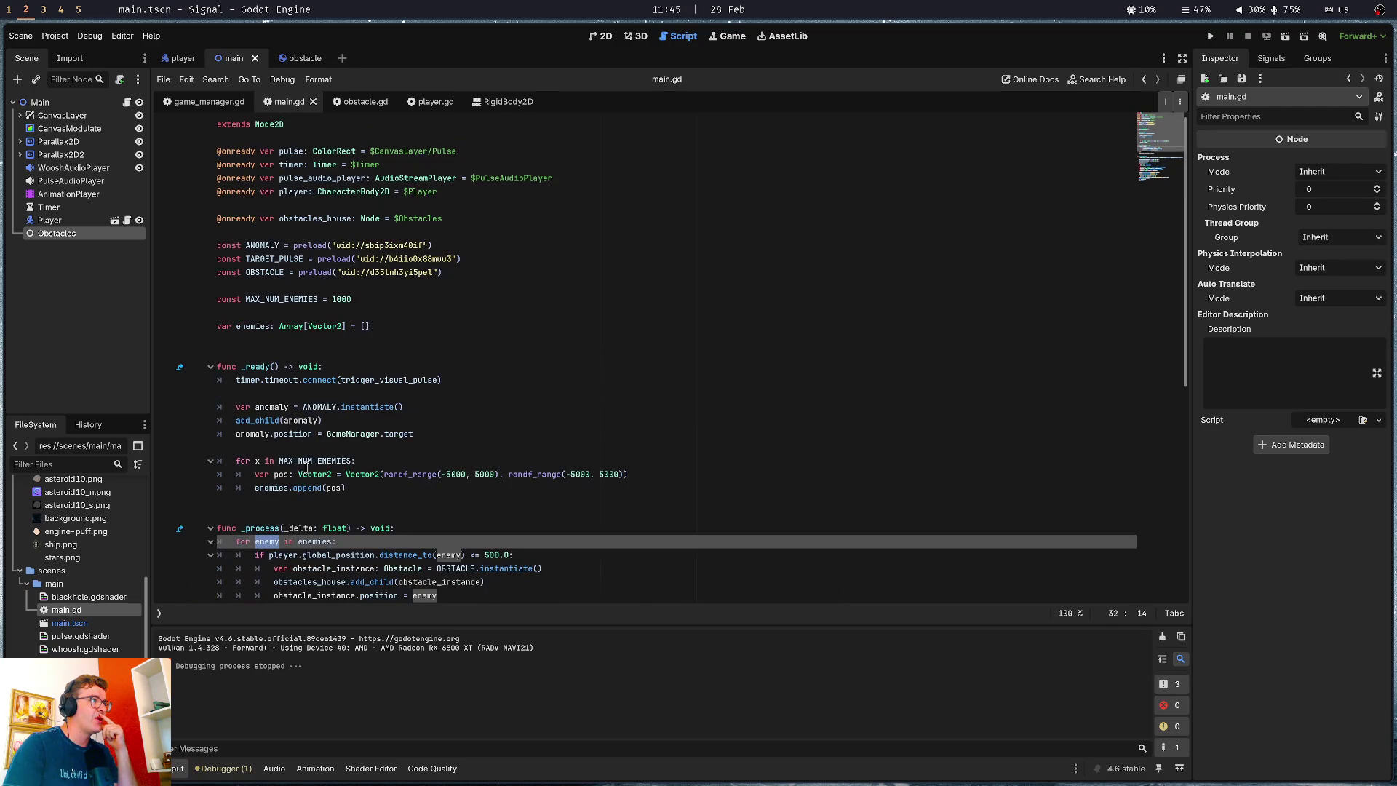
double_click(259, 325)
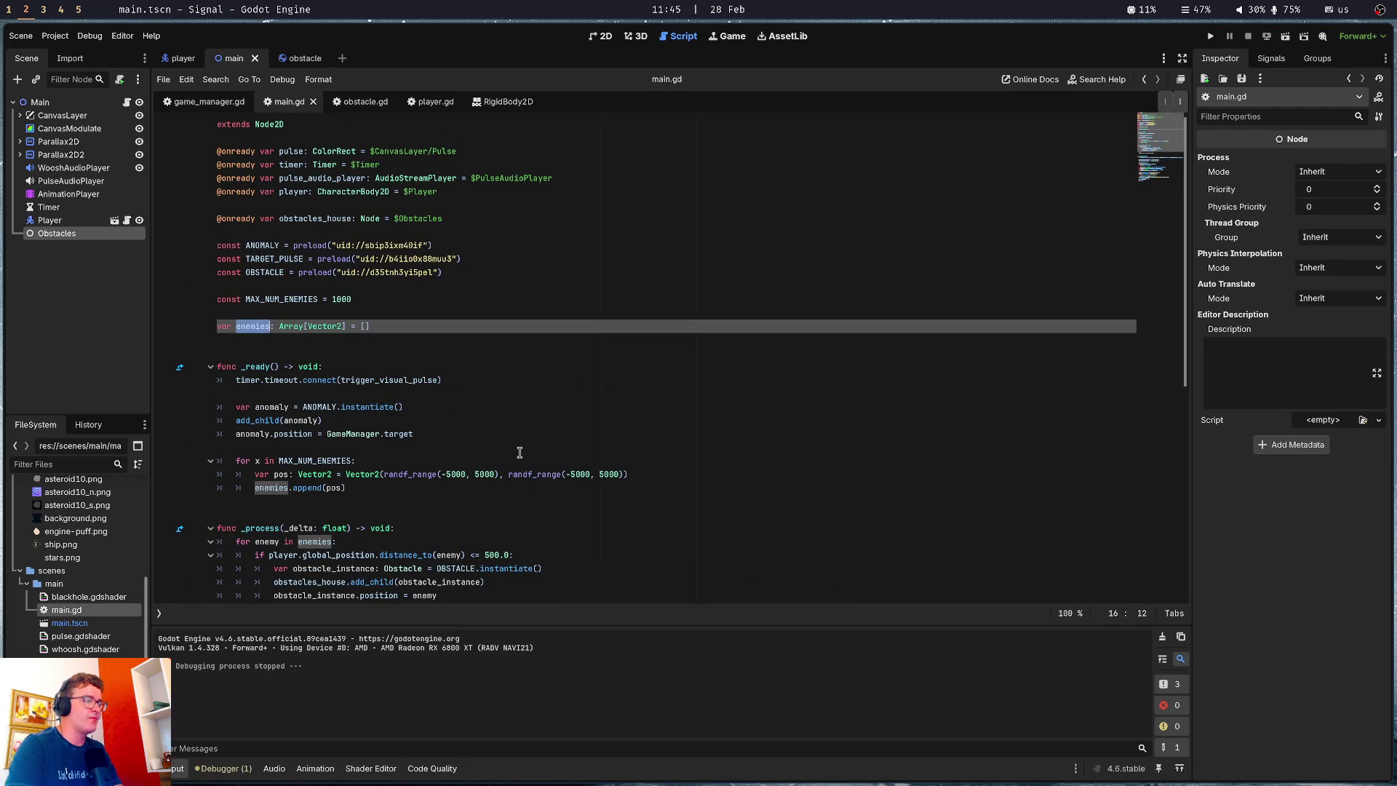
key("ctrl+d")
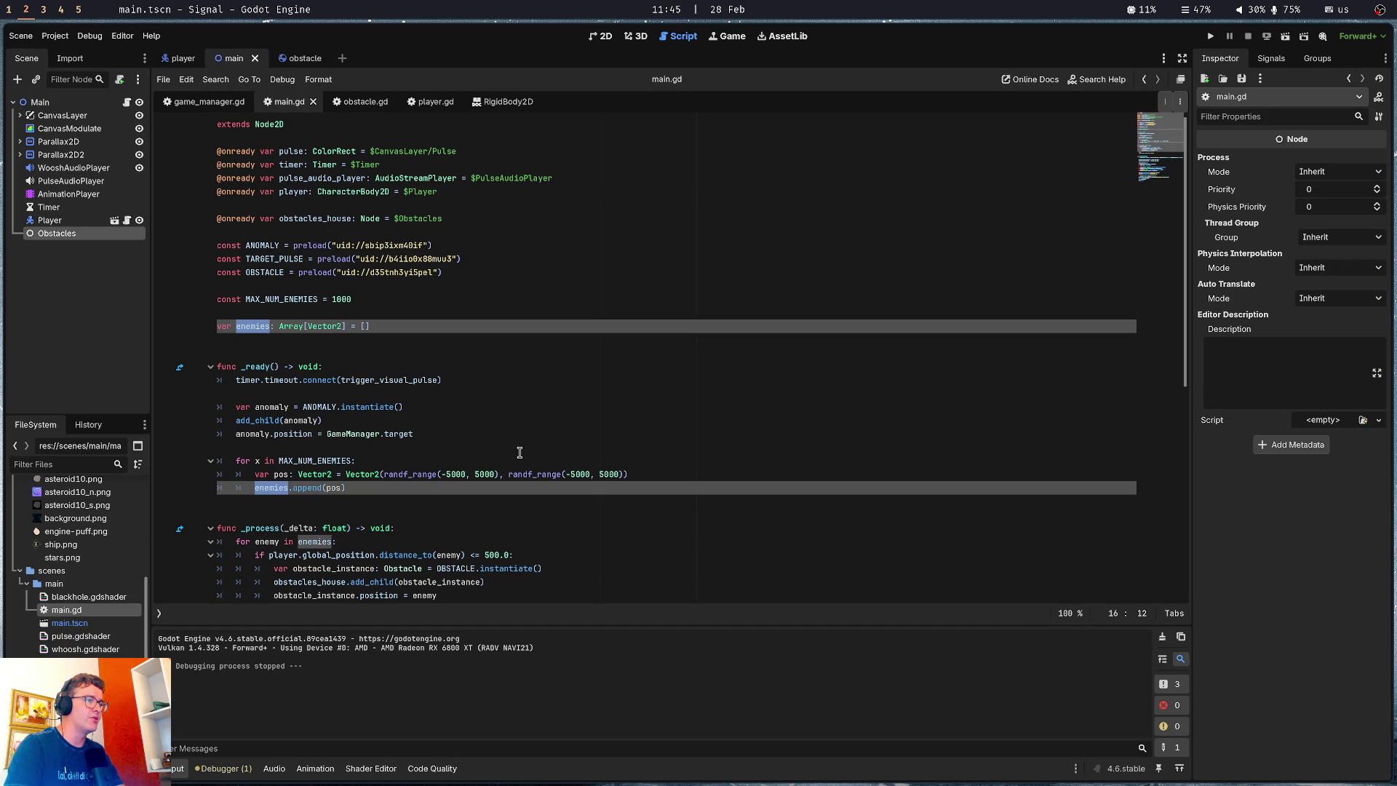
key("ctrl+d")
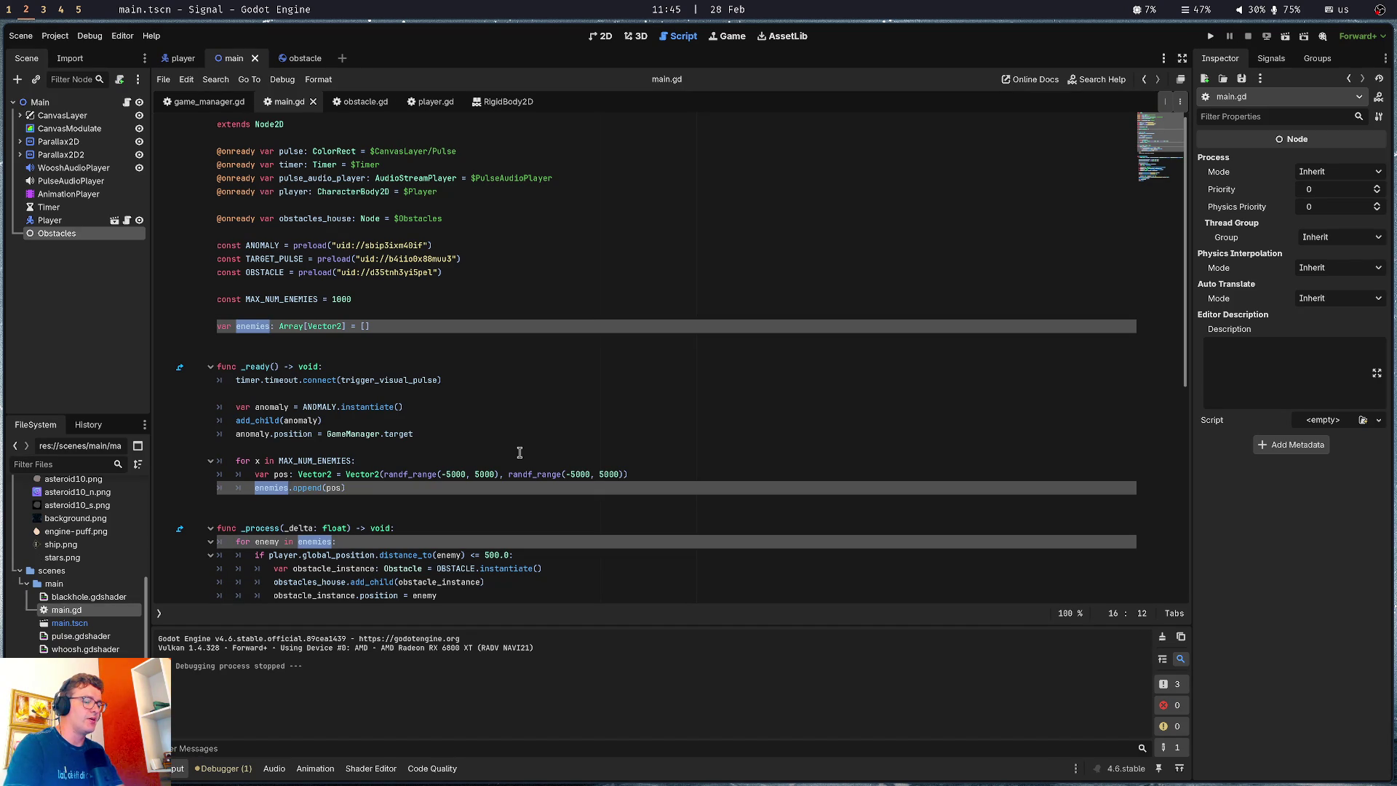
type("asteroid")
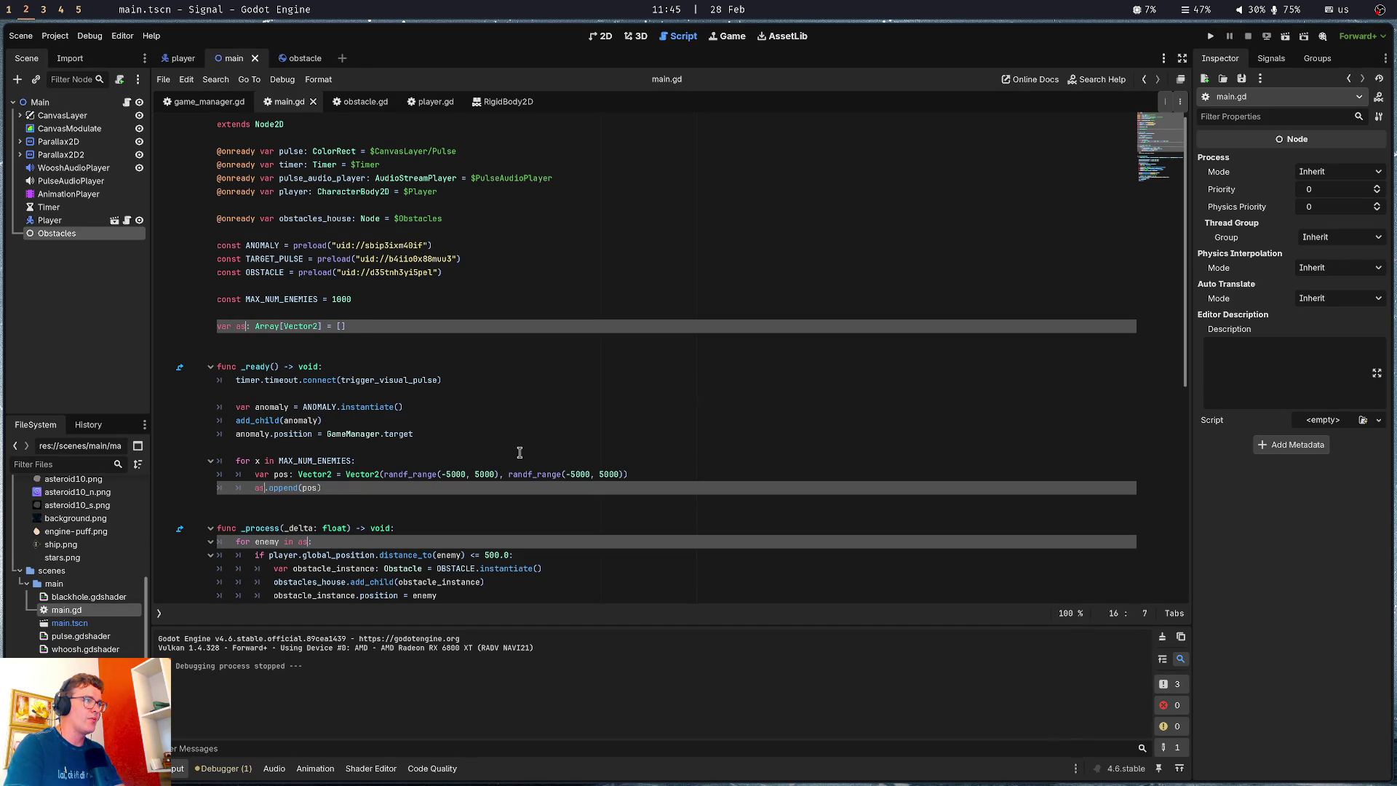
type("s_")
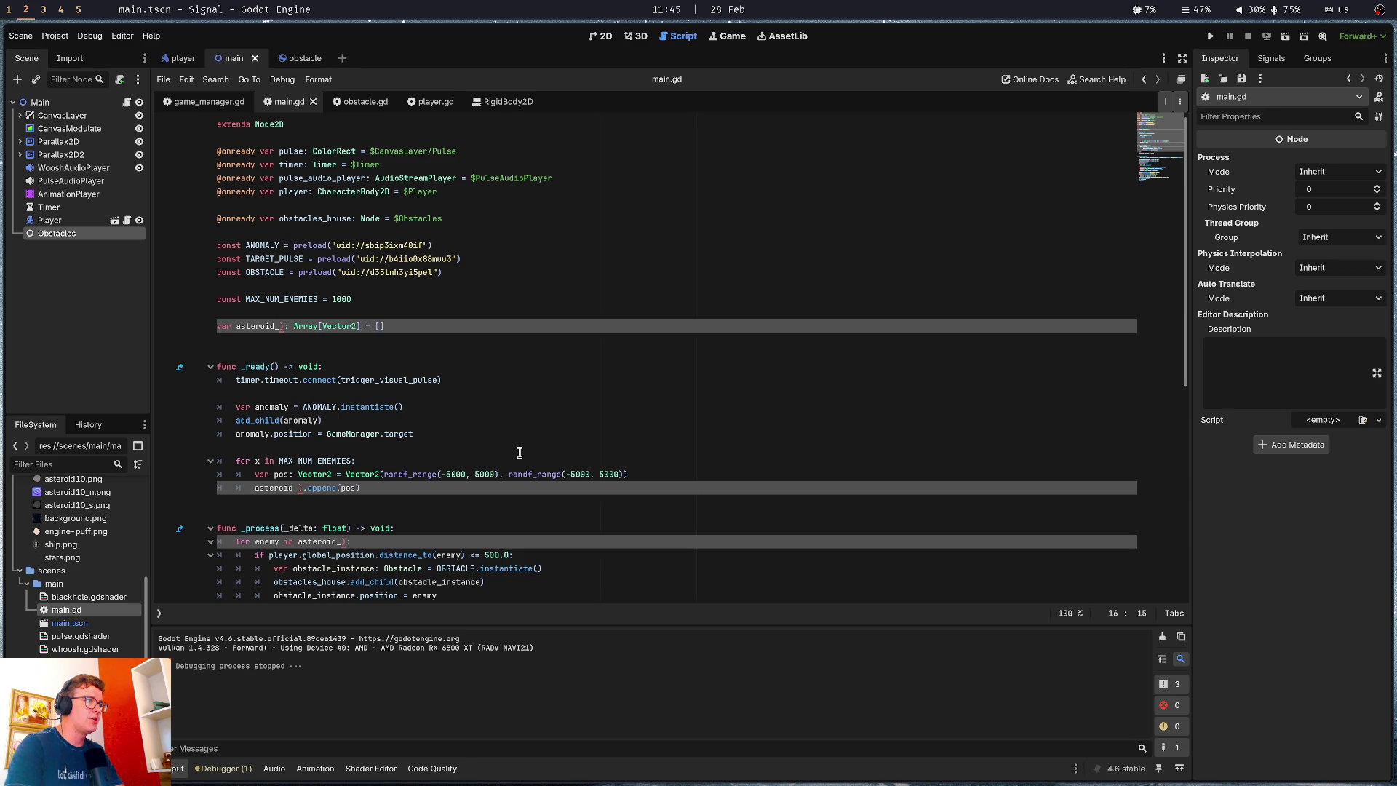
type("positions")
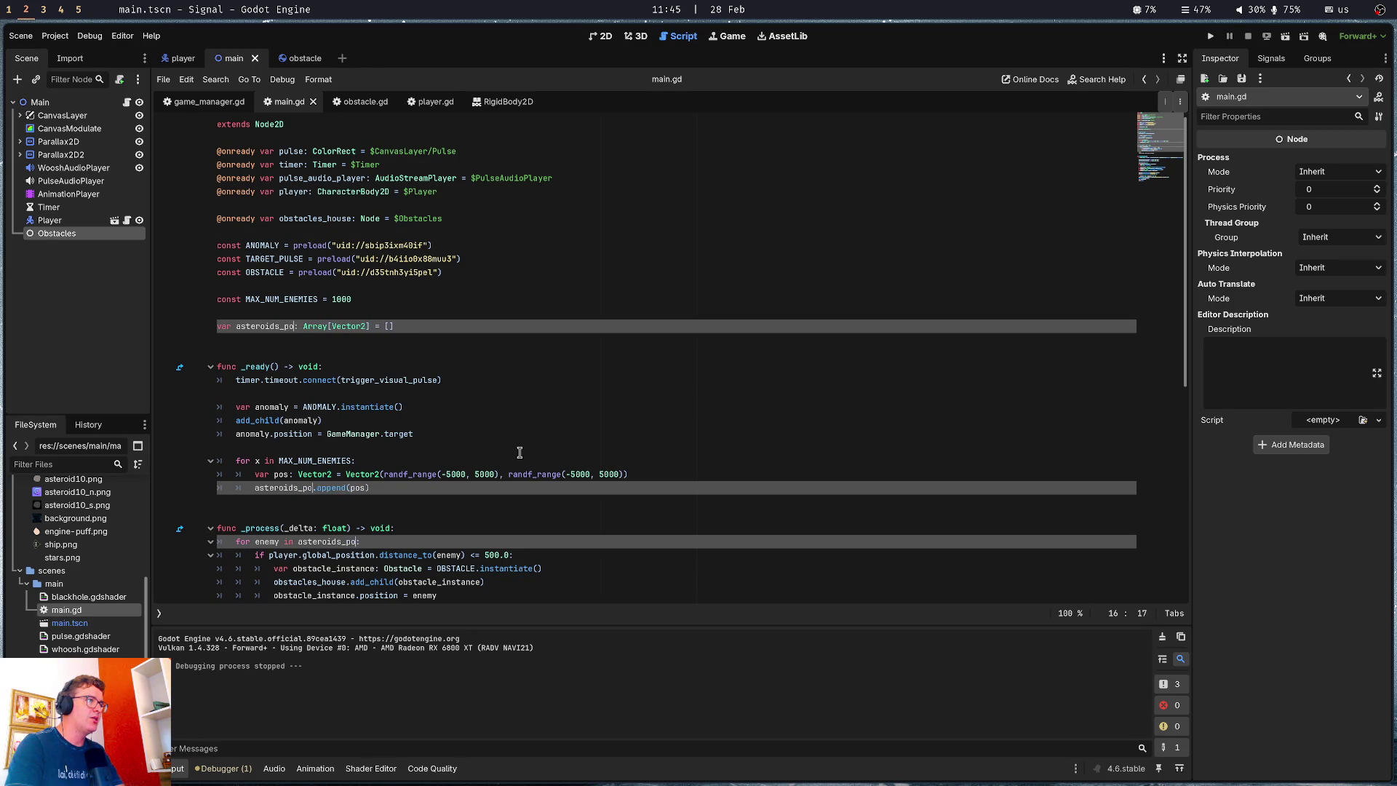
key("Escape")
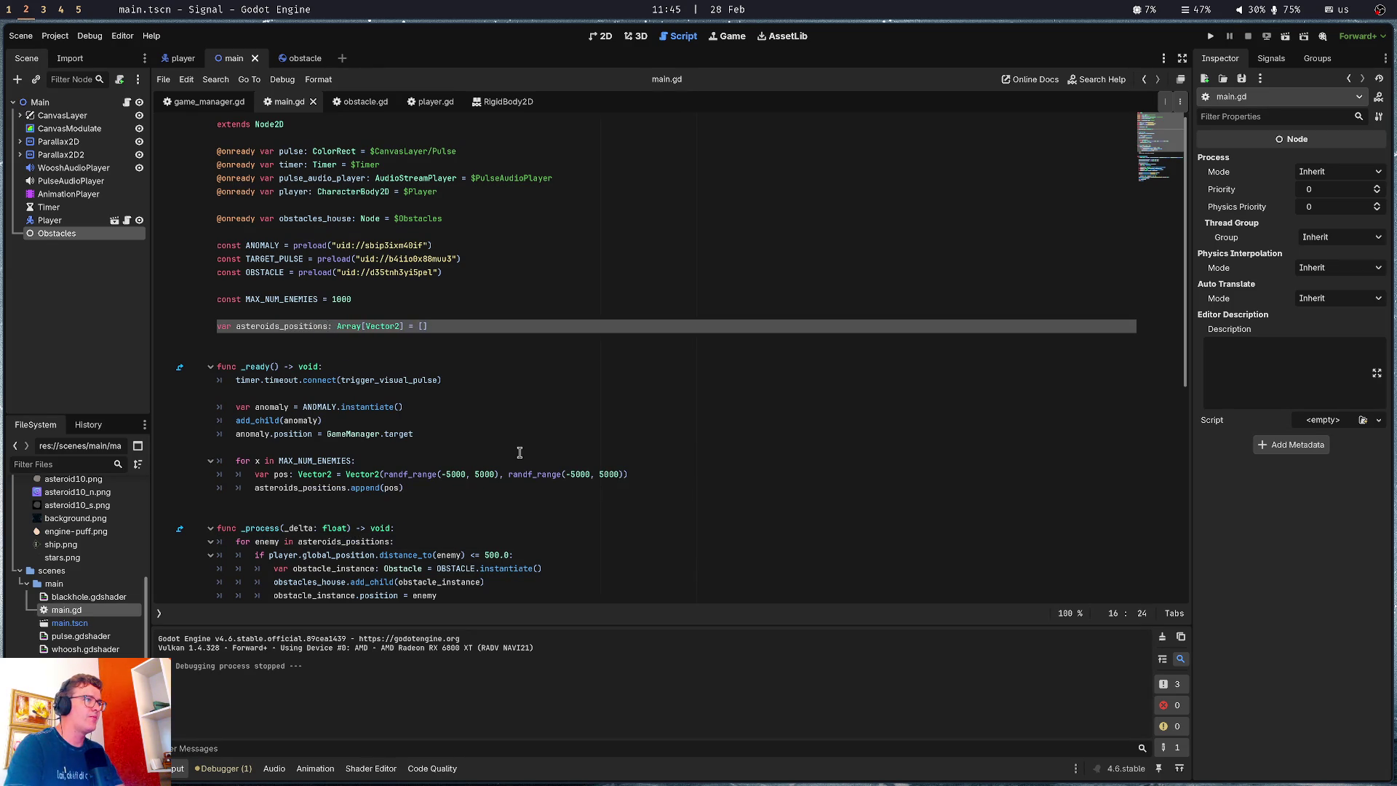
key("ctrl+s")
left_click(384, 407)
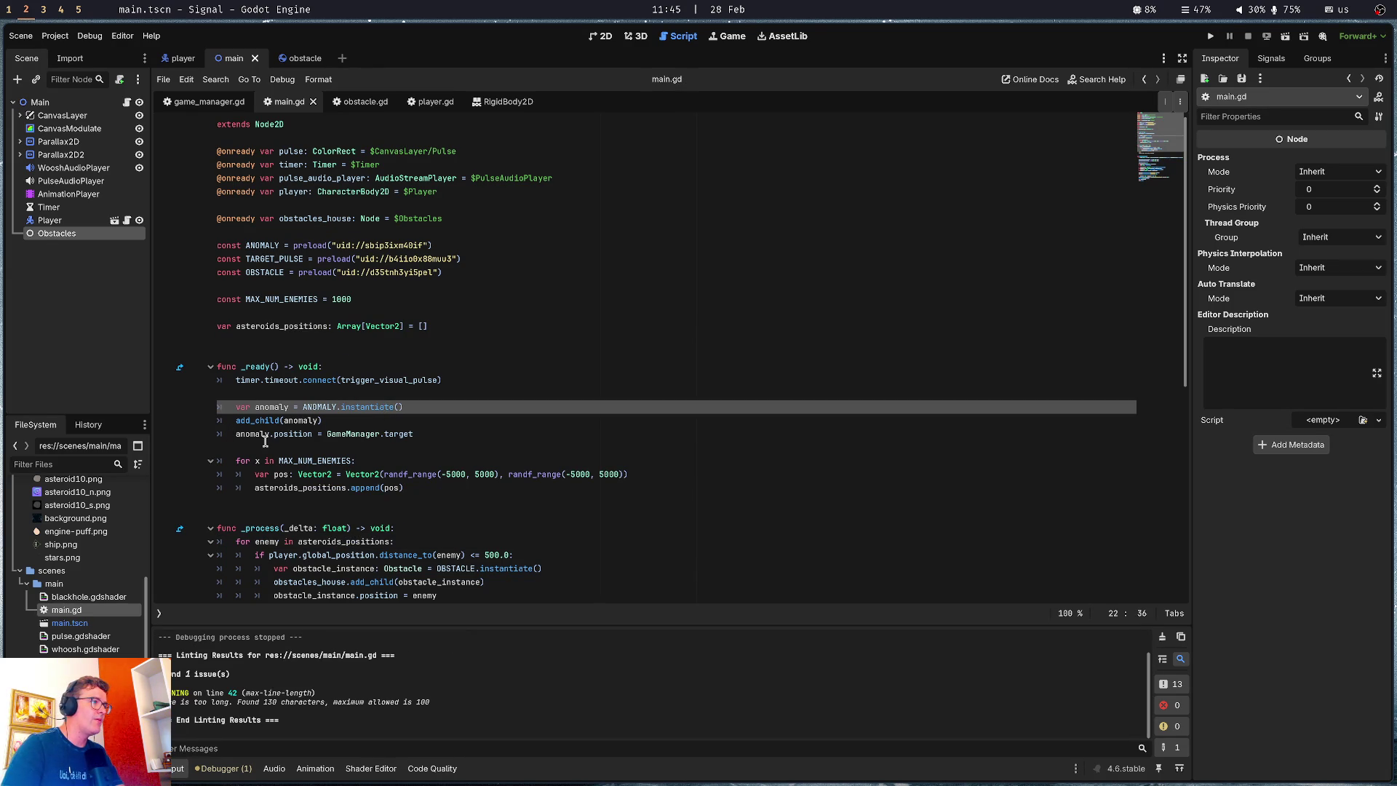
Rename the MAX_NUM_ENEMIES constant and its loop use to MAX_NUM_ASTEROIDS
double_click(308, 461)
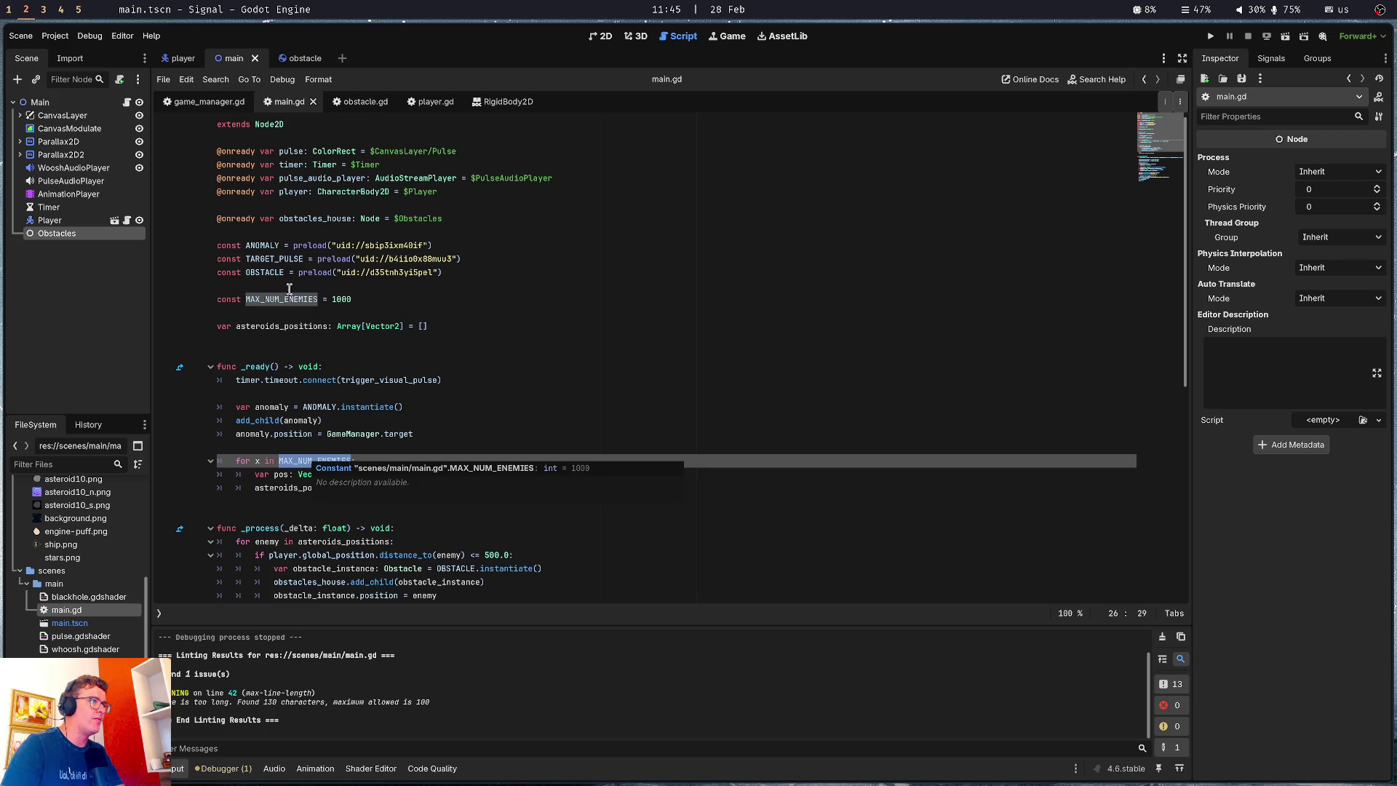
left_click(318, 299)
key("ctrl+d")
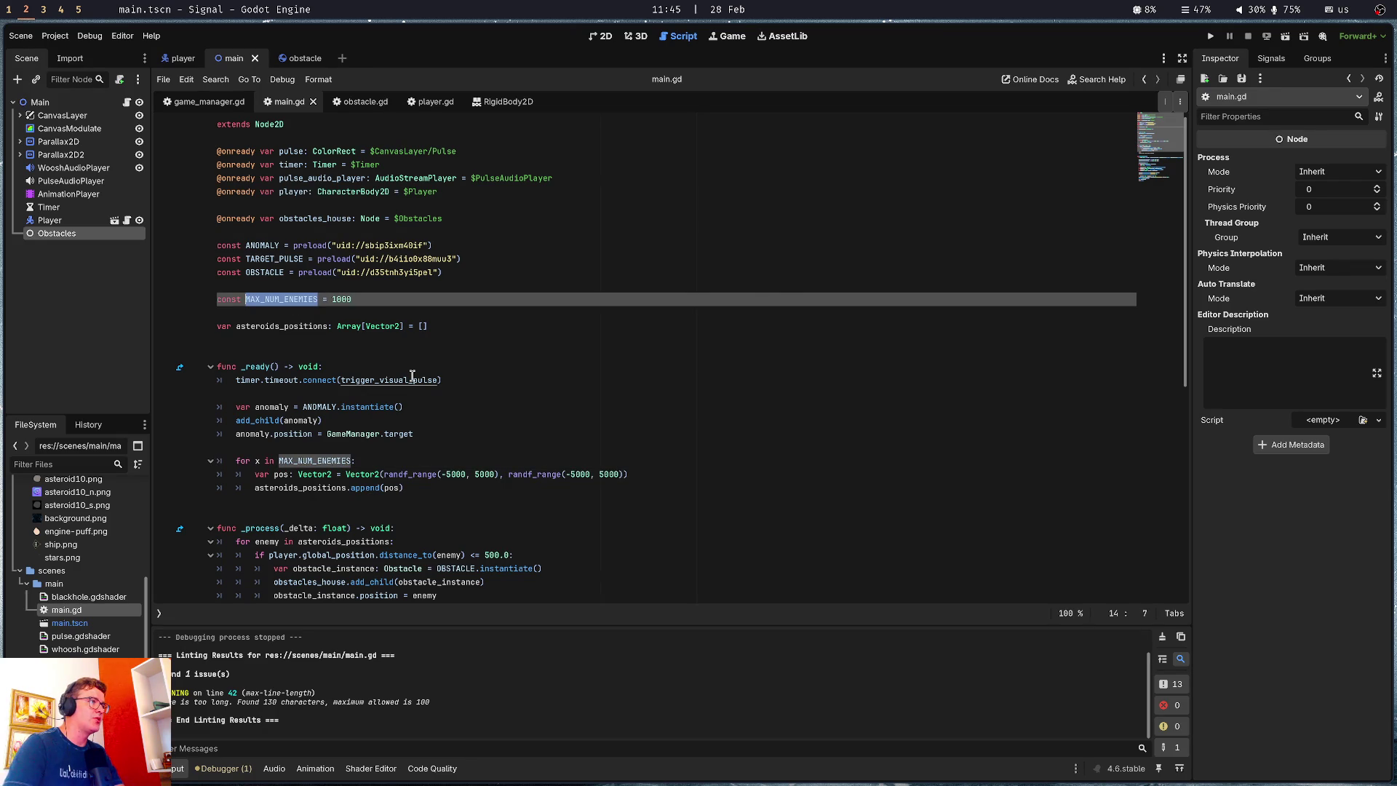
key("ctrl+d")
key("Right")
key("BackSpace")
key("BackSpace")
key("BackSpace")
key("BackSpace")
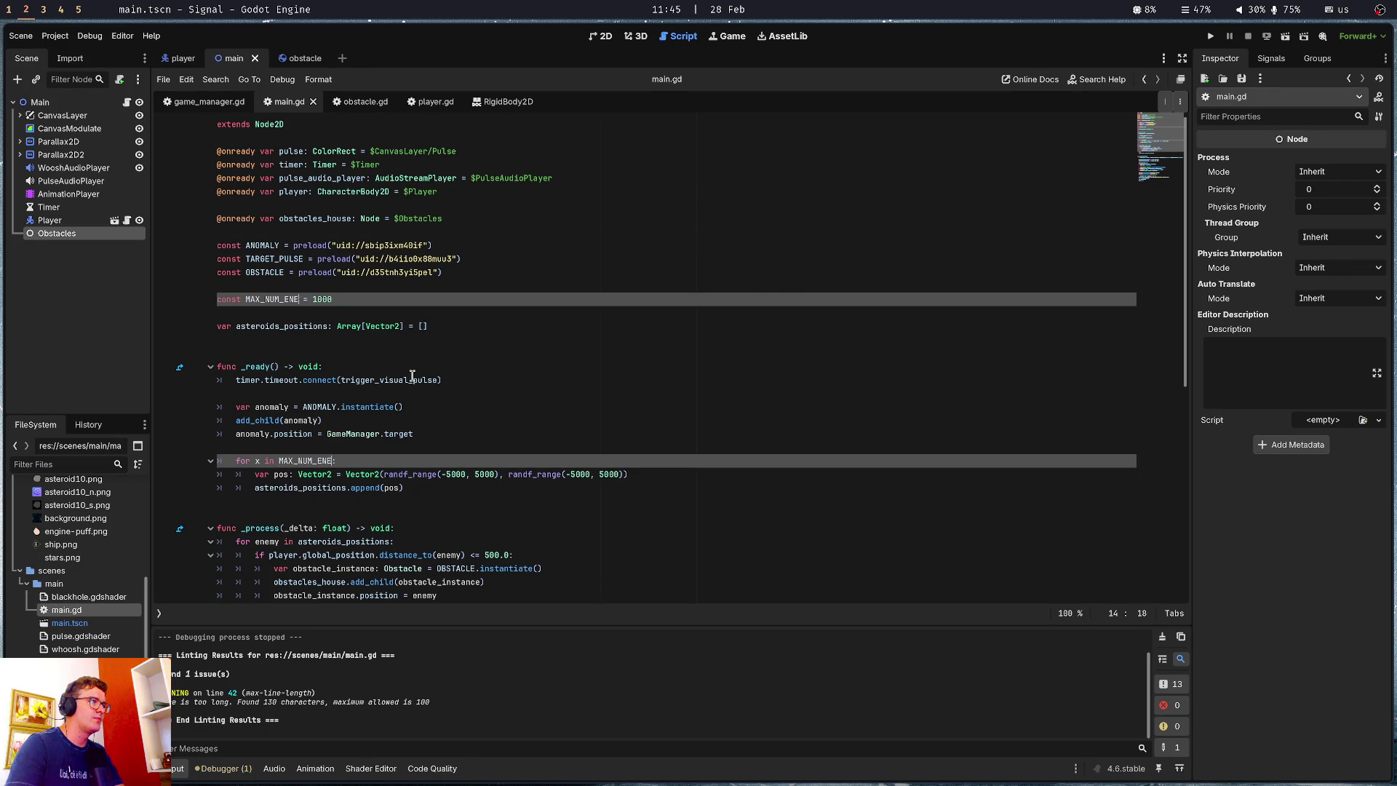
type("ASTEROIDS")
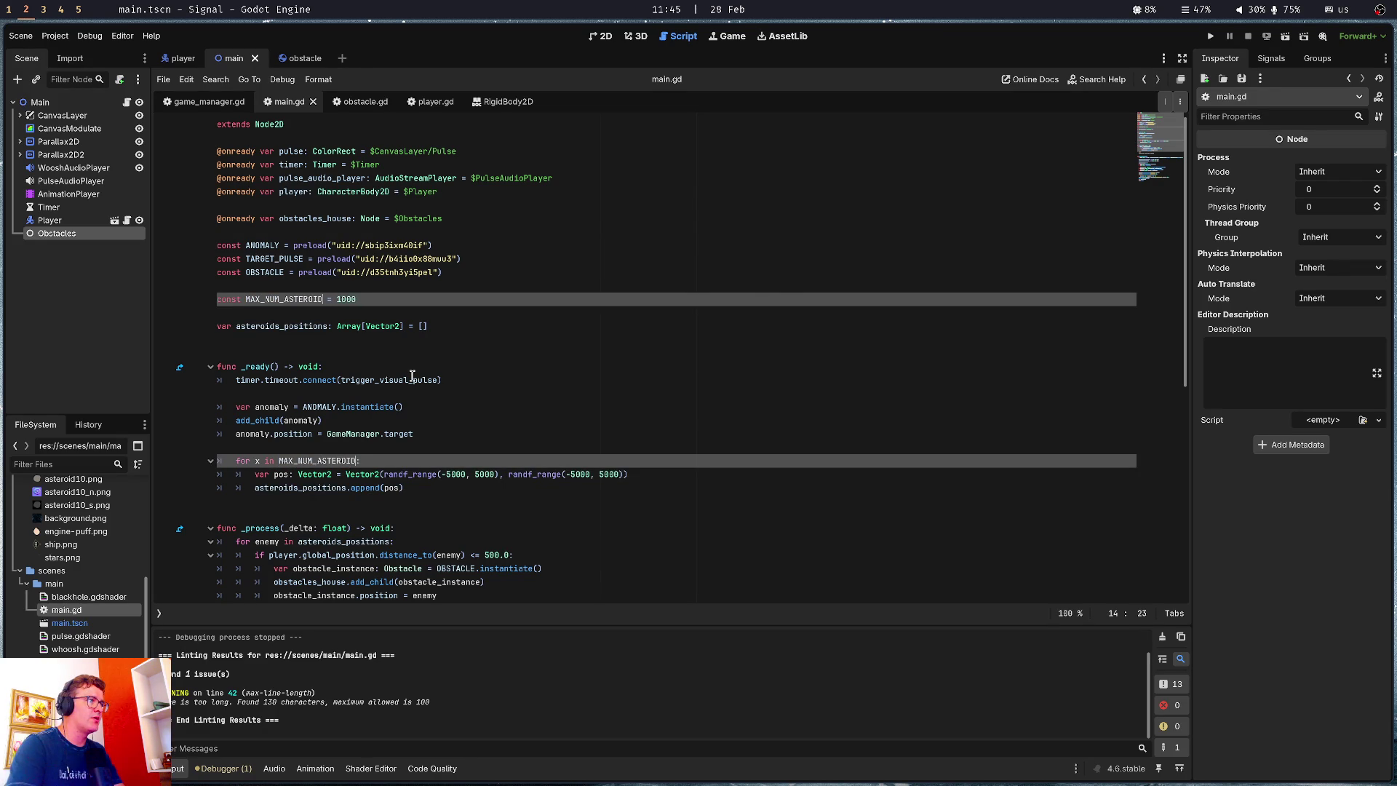
key("Escape")
left_click(370, 341)
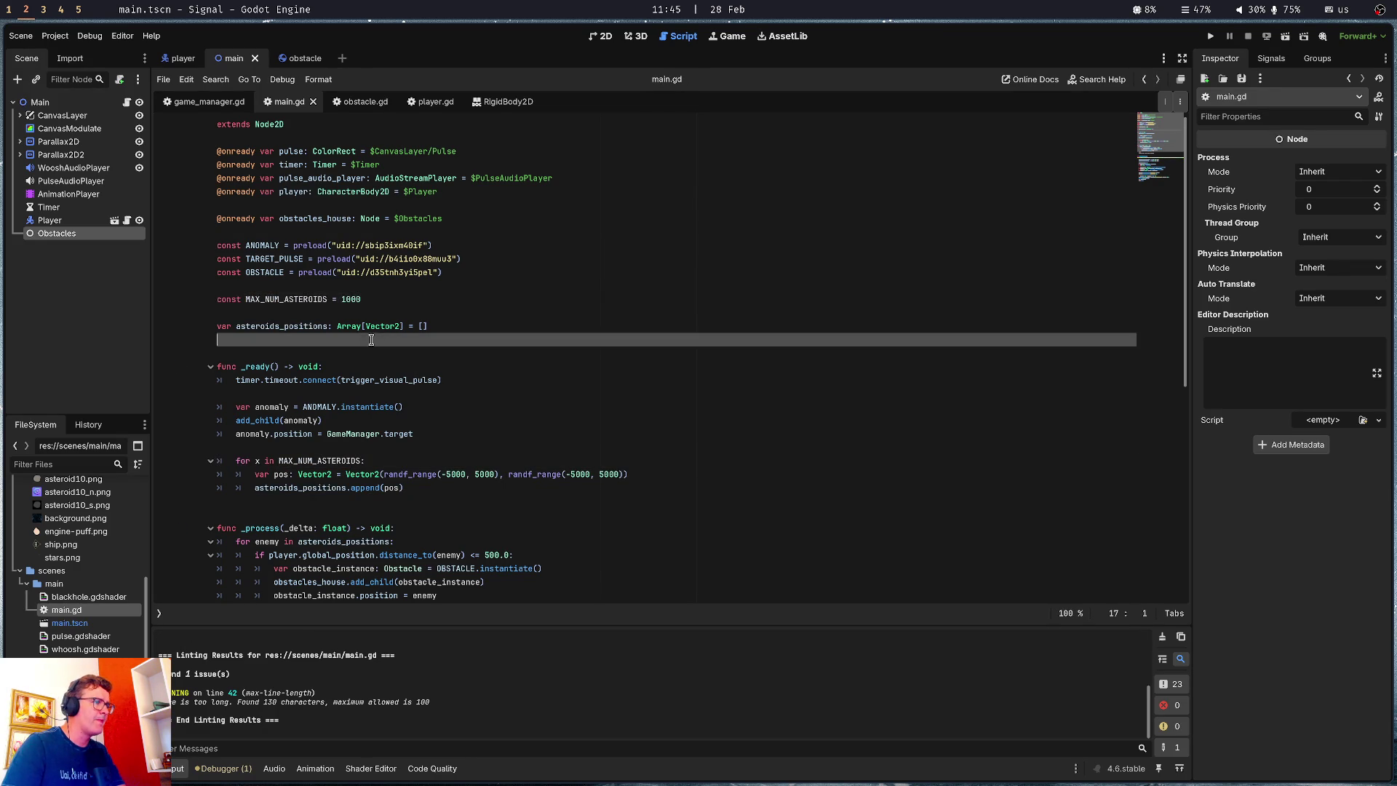
scroll(370, 341, "down", 2)
Rename every enemy loop variable occurrence to asteroid_position and save main.gd
double_click(267, 463)
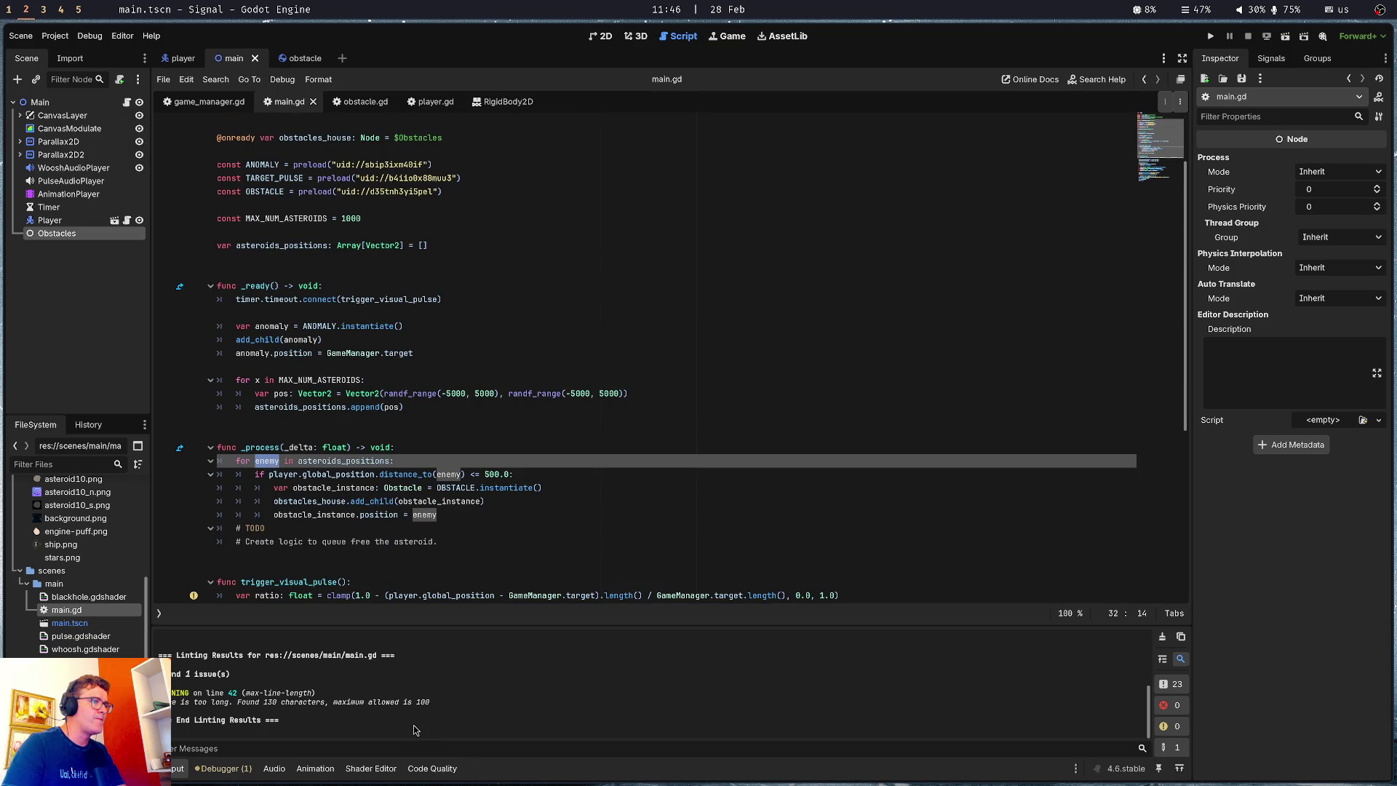
key("ctrl+d")
key("ctrl+d")
type("asteroid_")
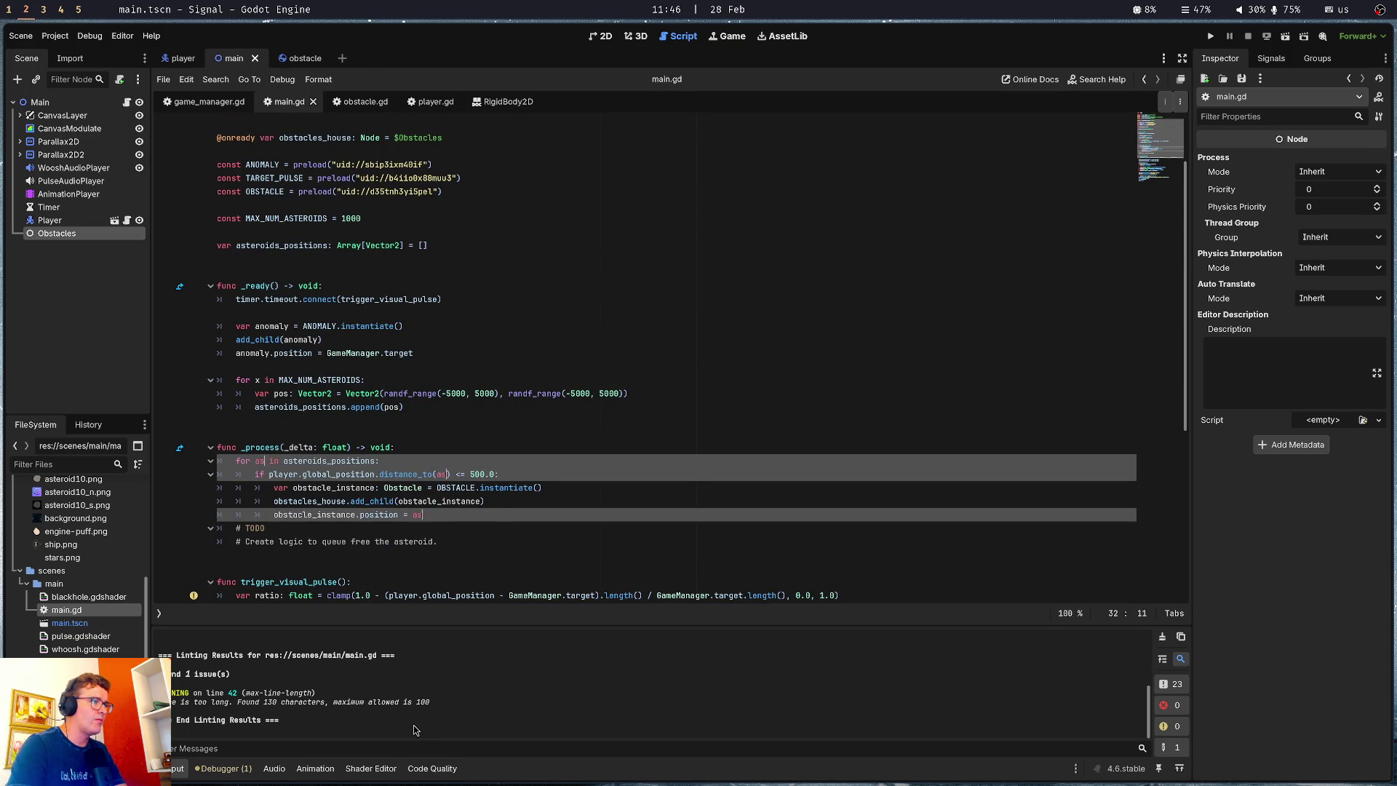
type("position")
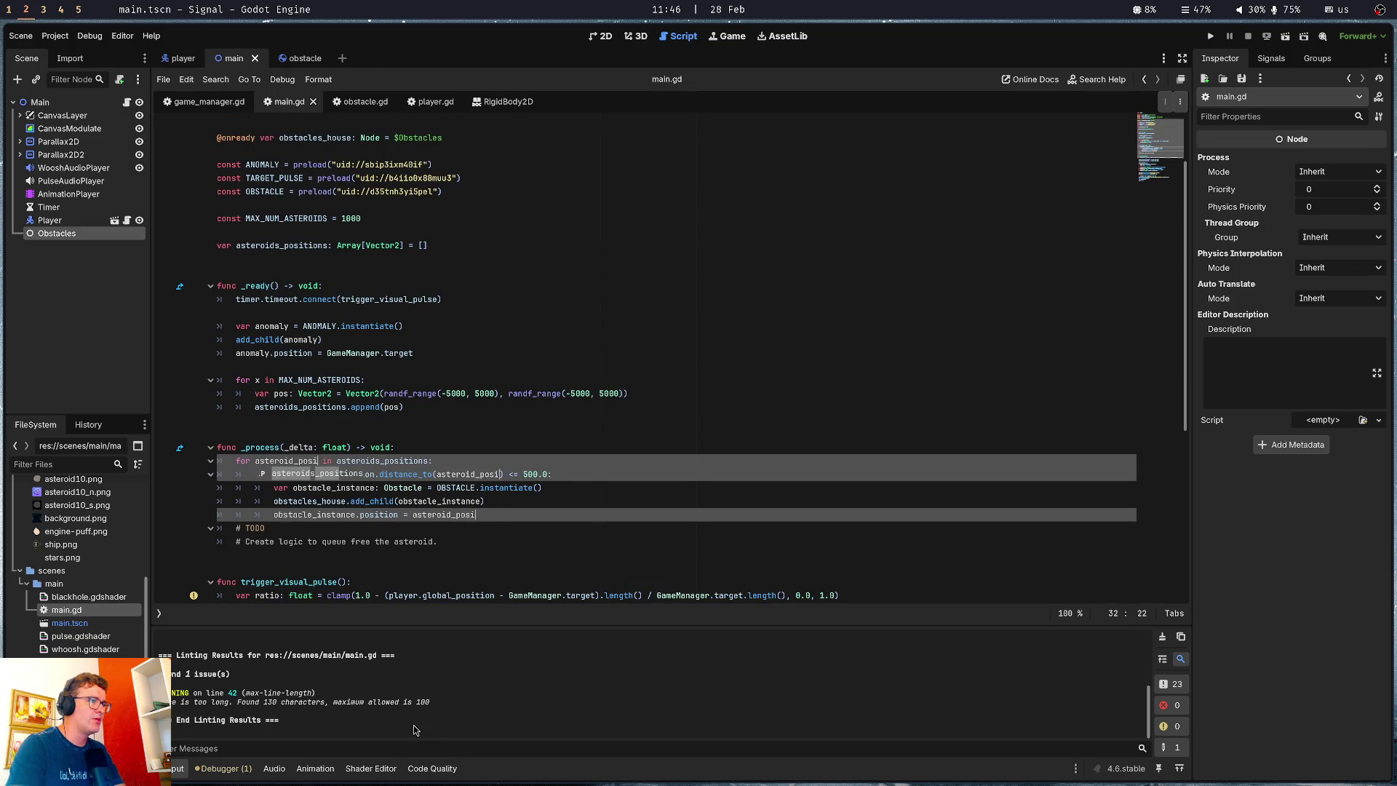
key("ctrl+s")
left_click(492, 435)
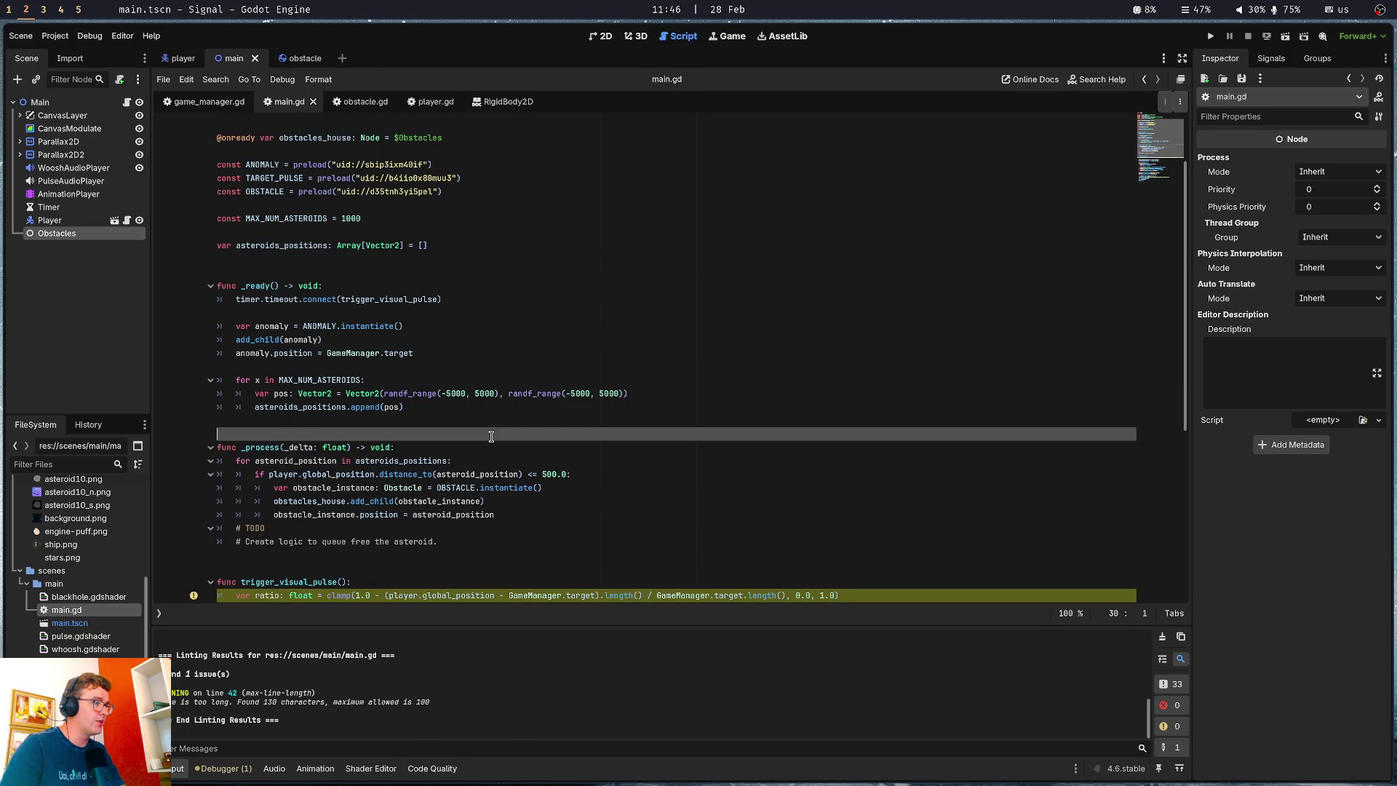
Rename the OBSTACLE constant declaration to ASTEROID_SCENE and save
double_click(271, 193)
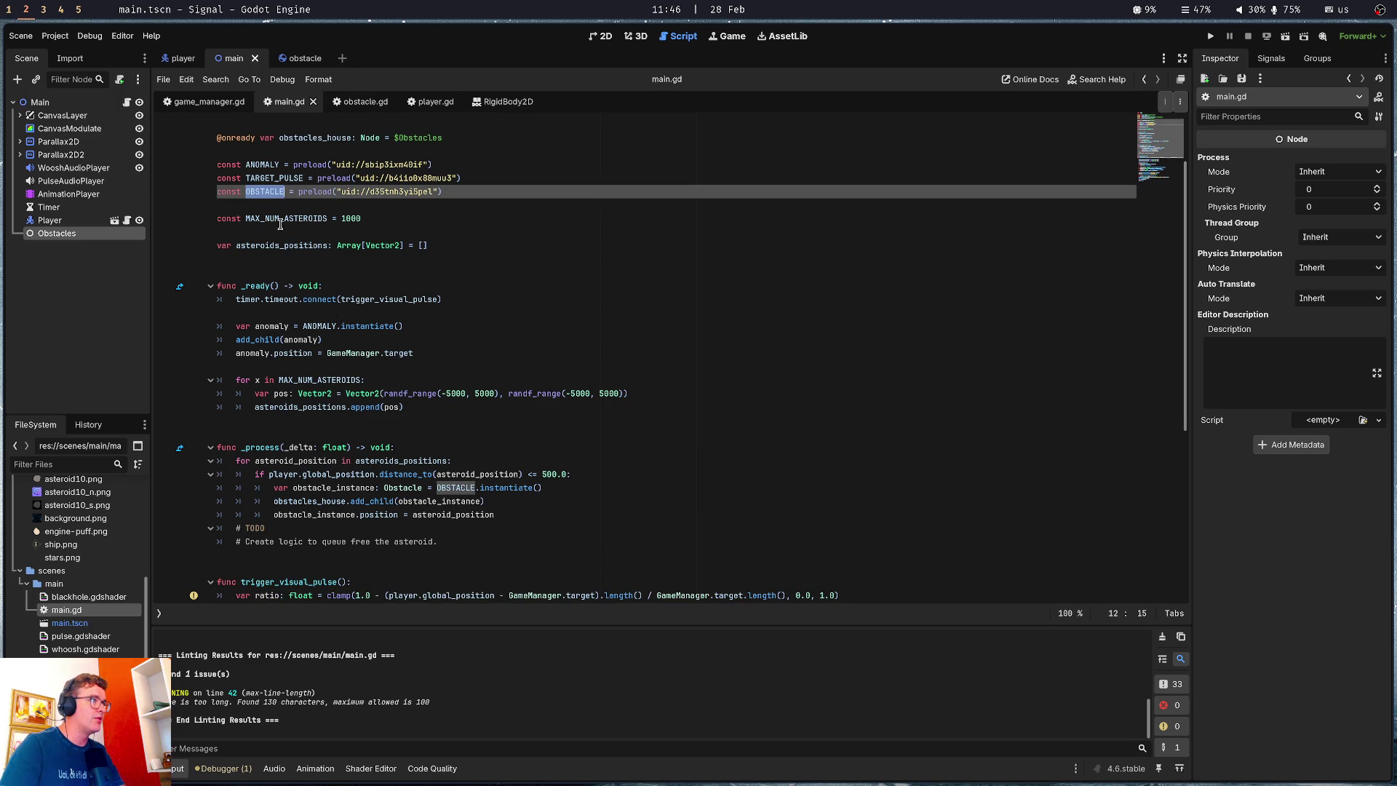
type("ASTEROID")
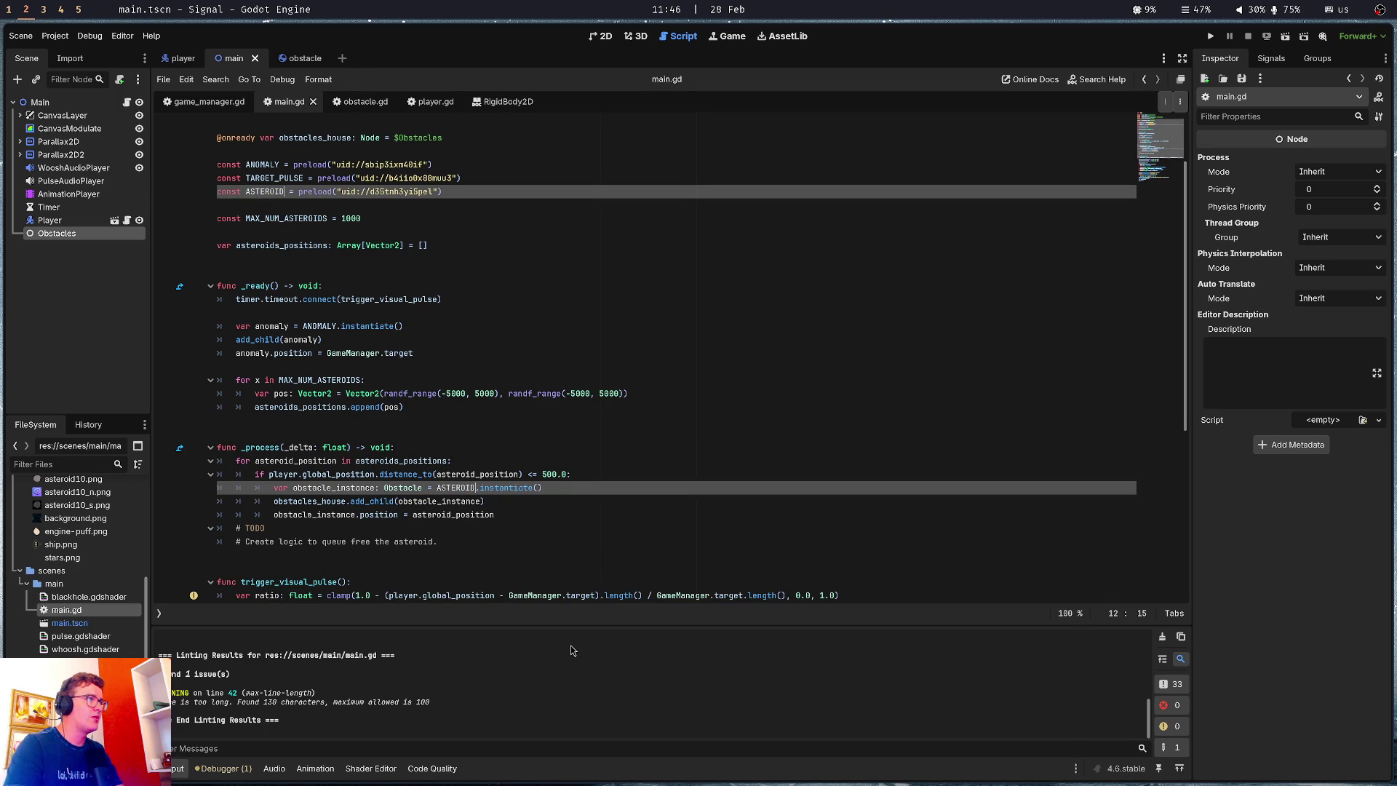
key("Escape")
type("_SCENE")
key("ctrl+s")
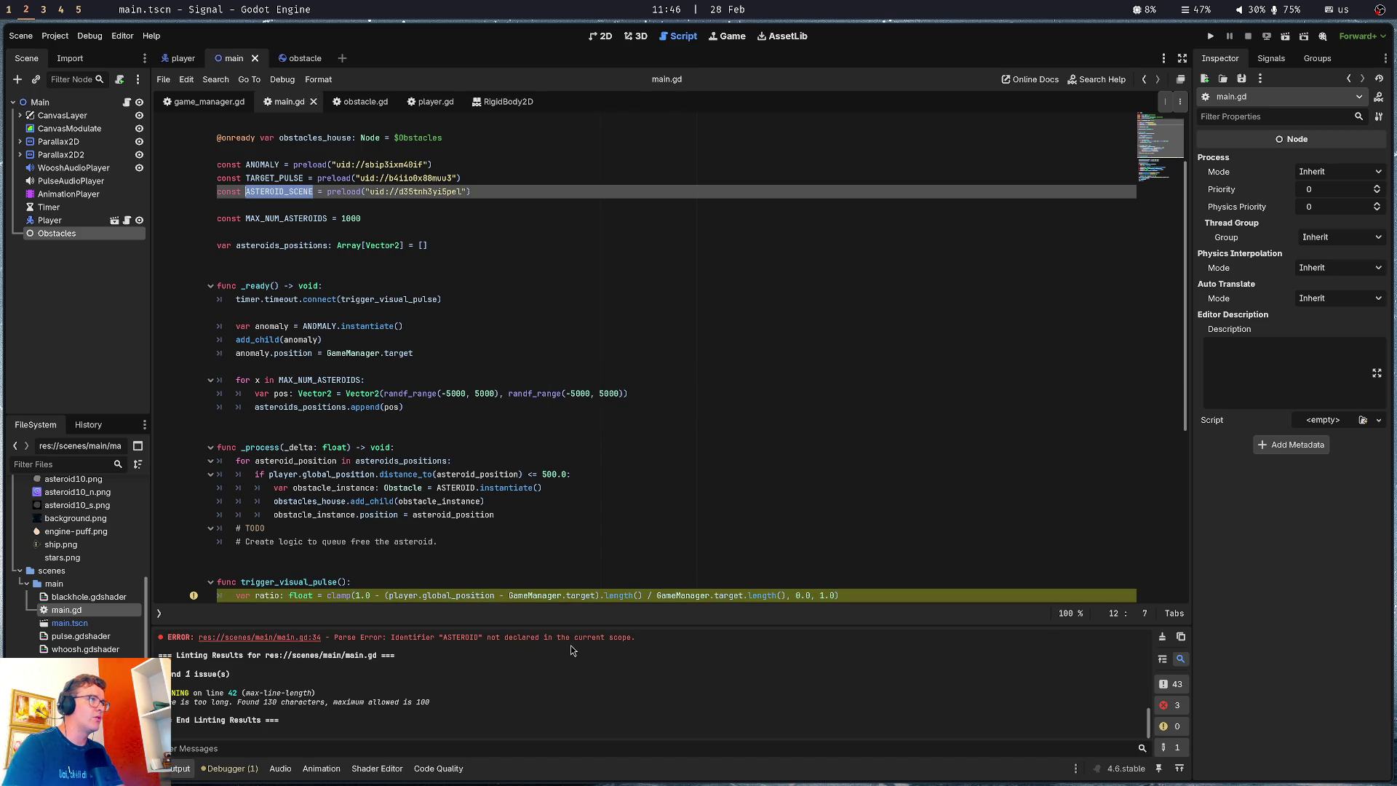
Update the instantiate call in the _process spawn check to use ASTEROID_SCENE
left_click(460, 475)
left_click(475, 488)
type("_S")
key("Return")
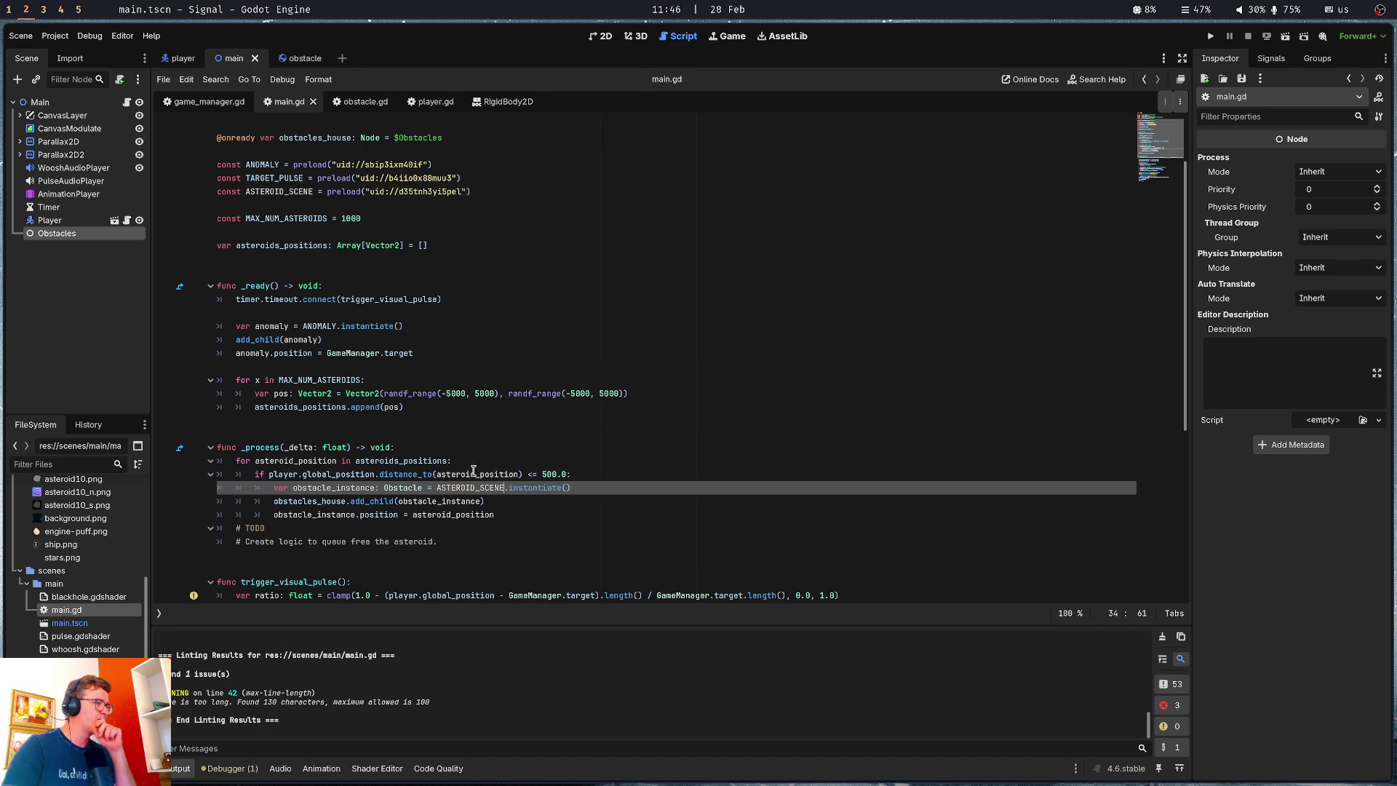
left_click(478, 449)
scroll(478, 452, "down", 1)
left_click(334, 486)
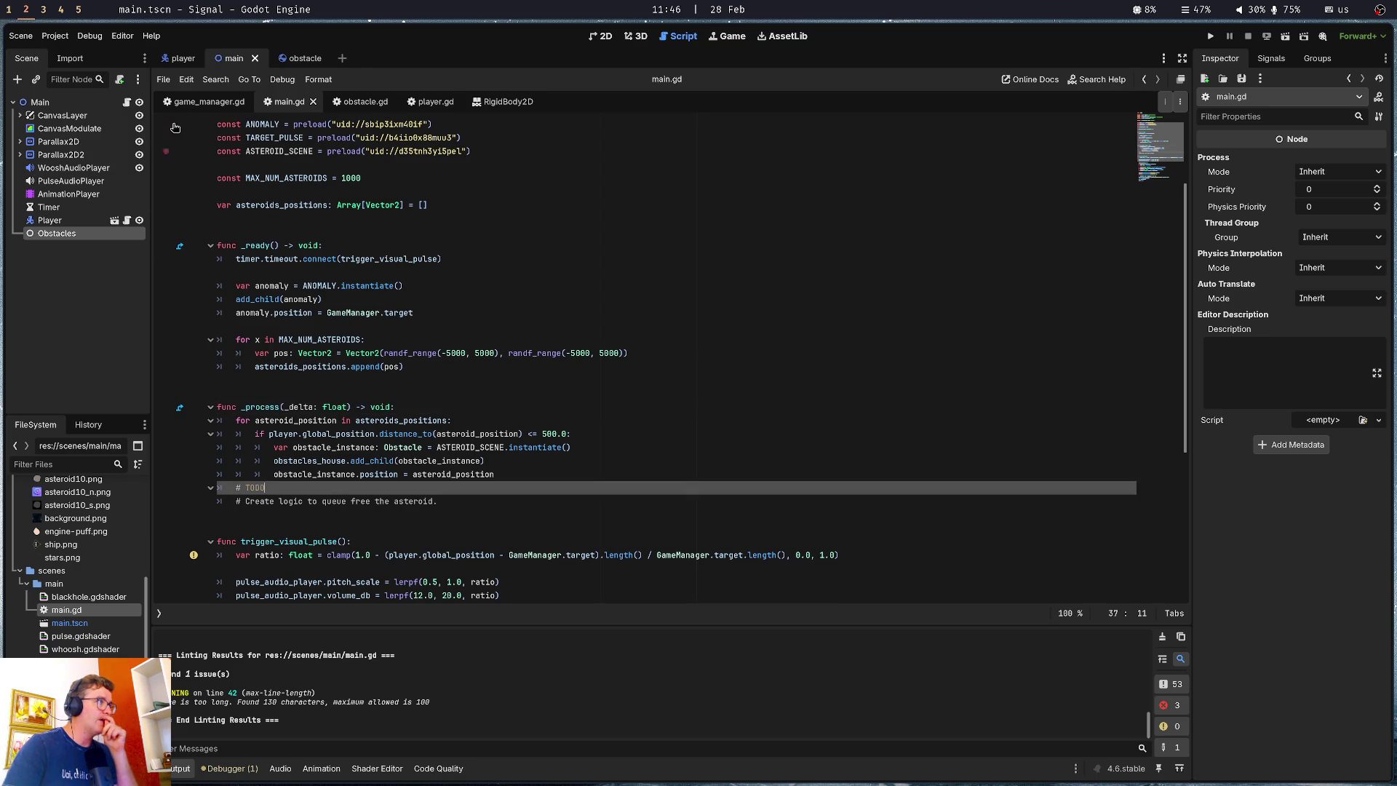
left_click(295, 58)
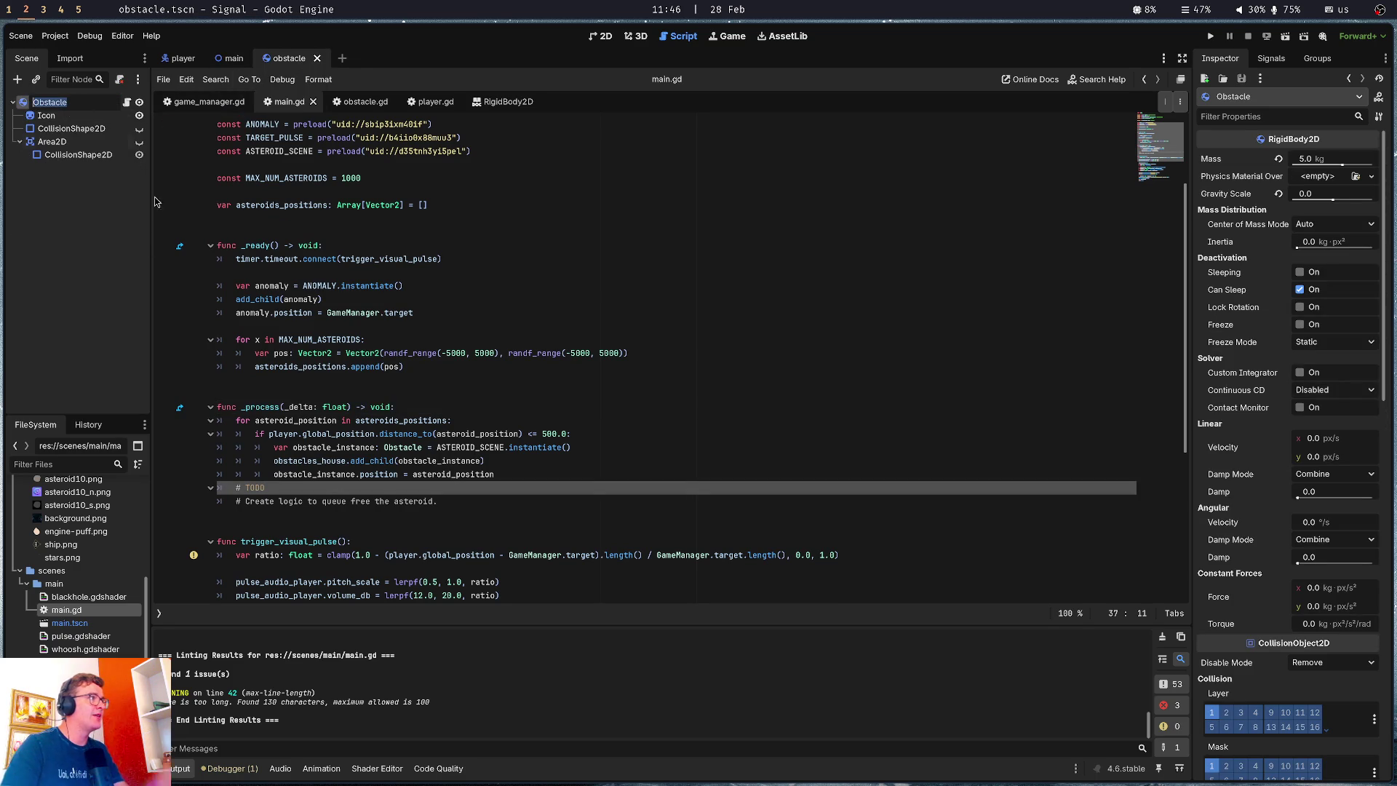
Rename the root node to Asteroid, set class_name Asteroid in obstacle.gd, and save
type("Asteroid")
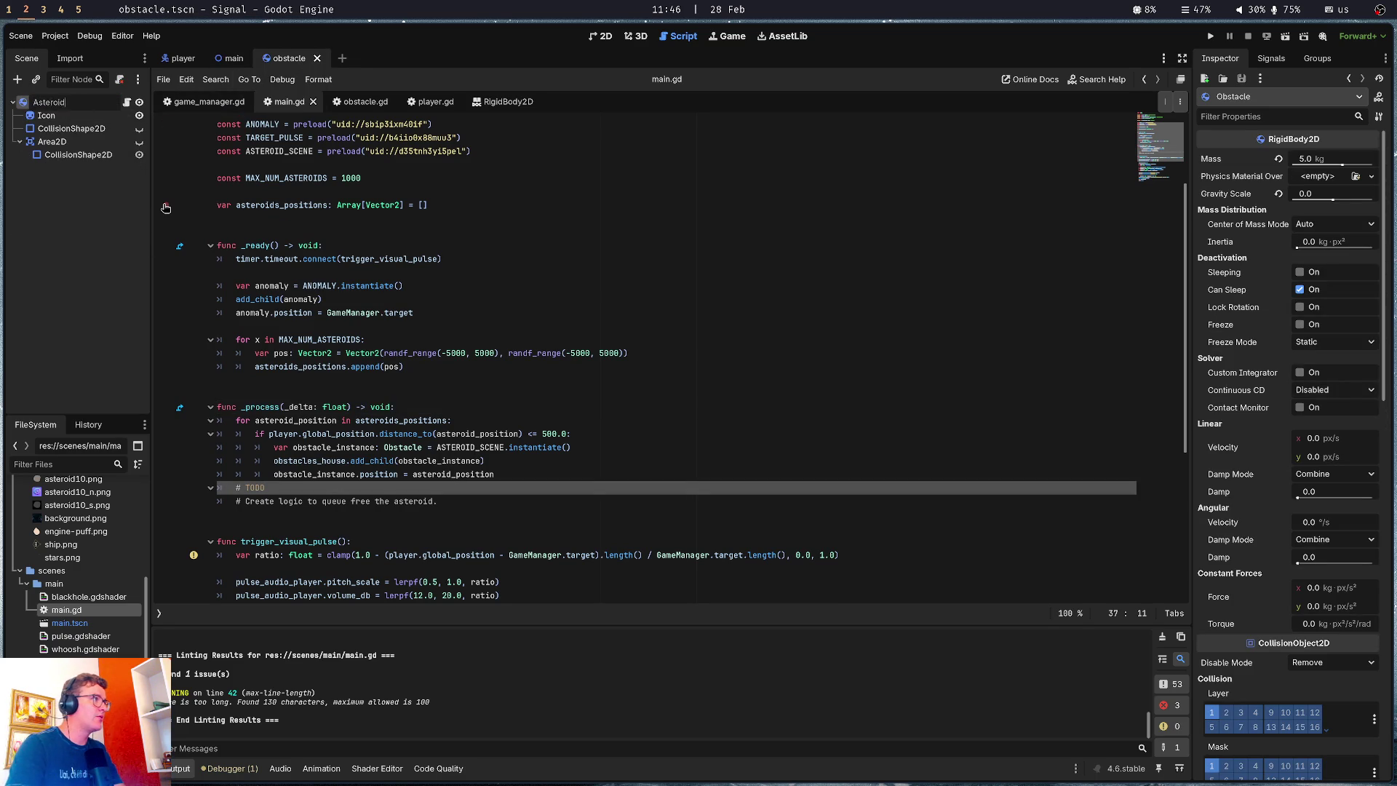
key("Return")
scroll(230, 182, "up", 3)
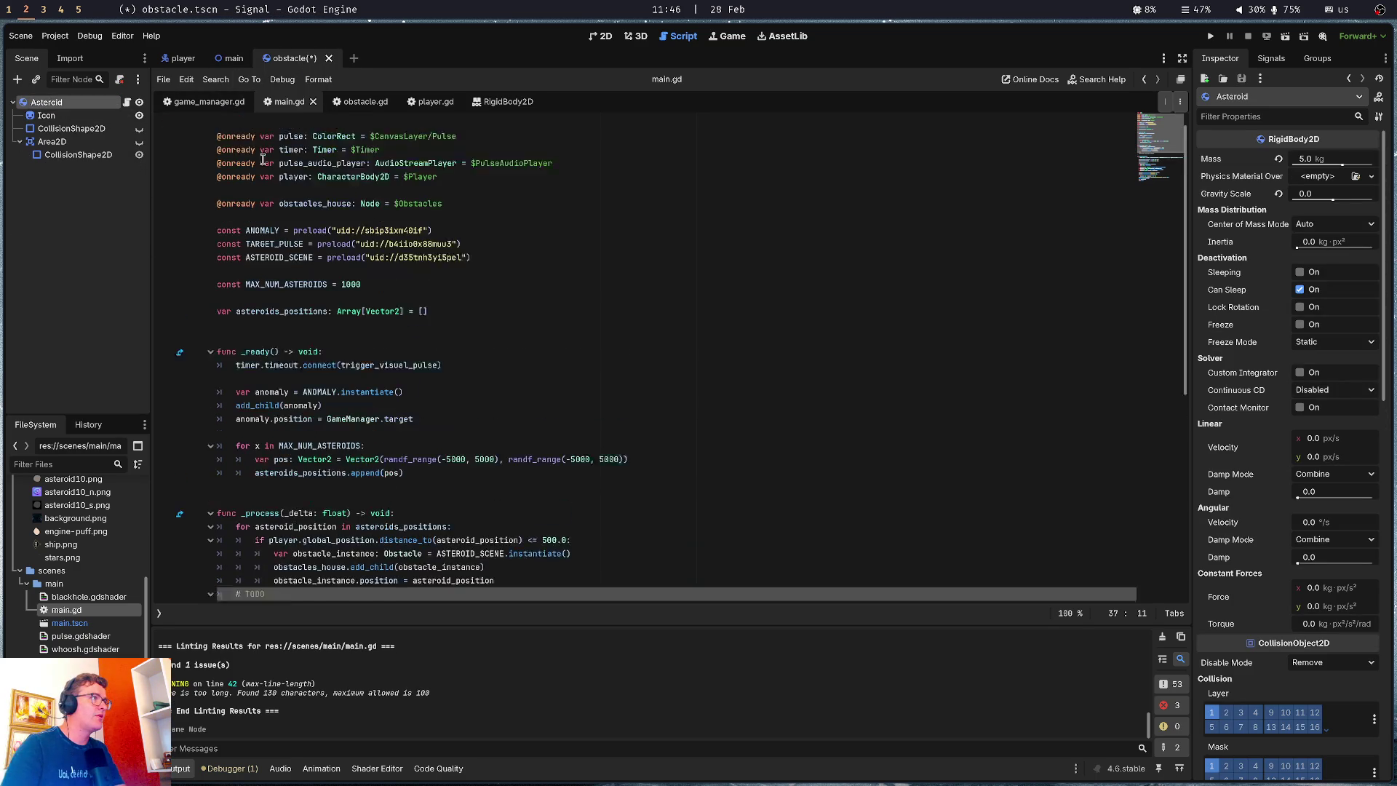
left_click(128, 102)
double_click(299, 151)
type("Asteroid")
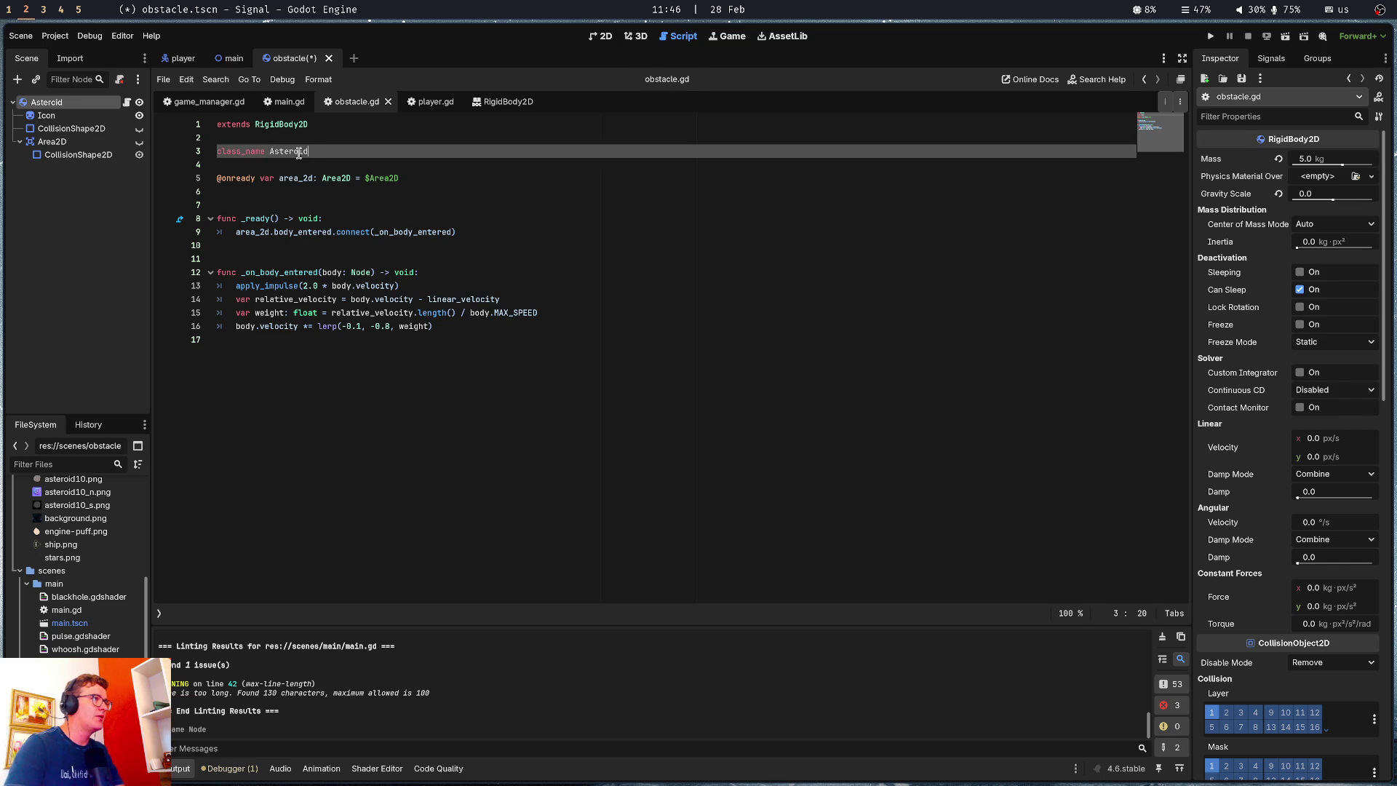
key("ctrl+s")
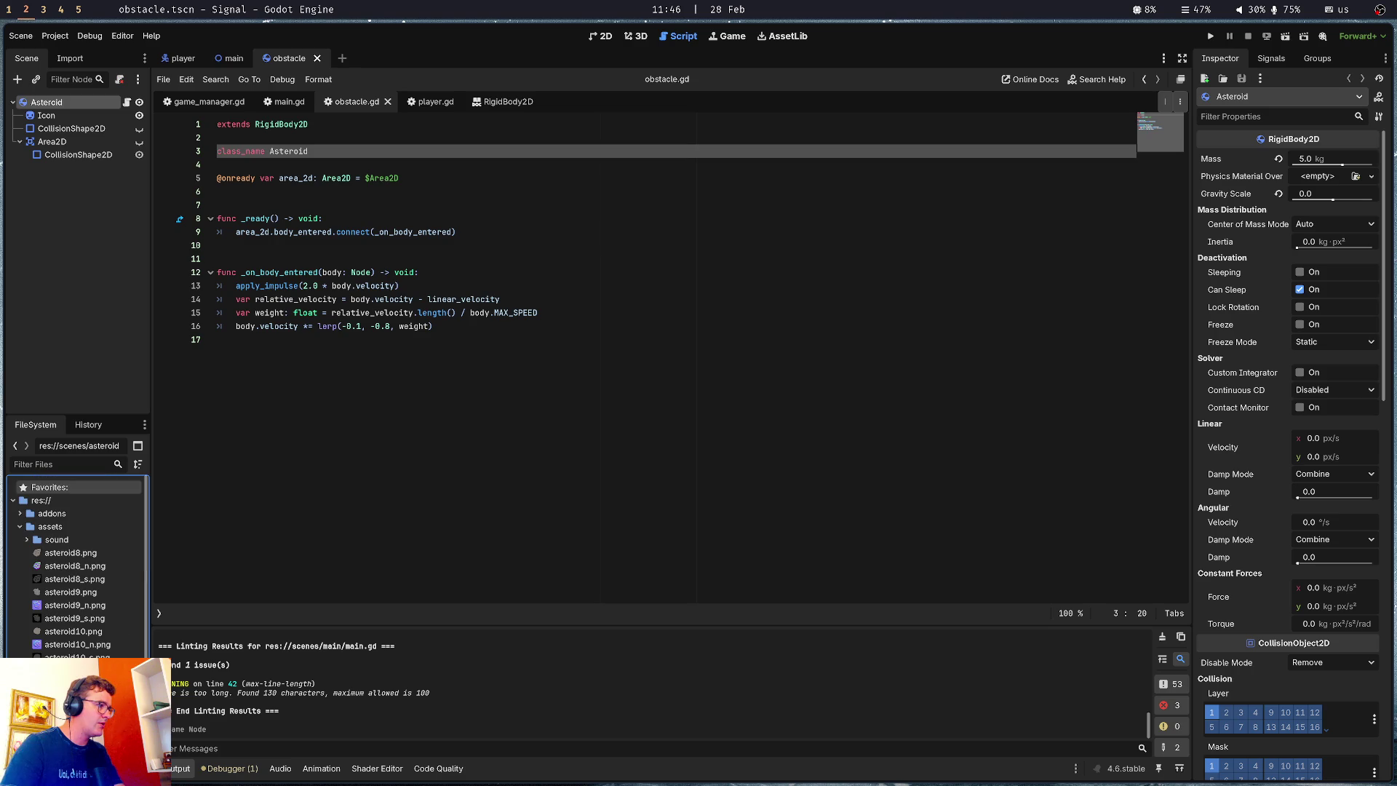
Rename the obstacle script and scene files to asteroid.gd and asteroid.tscn in the FileSystem dock
scroll(76, 567, "down", 3)
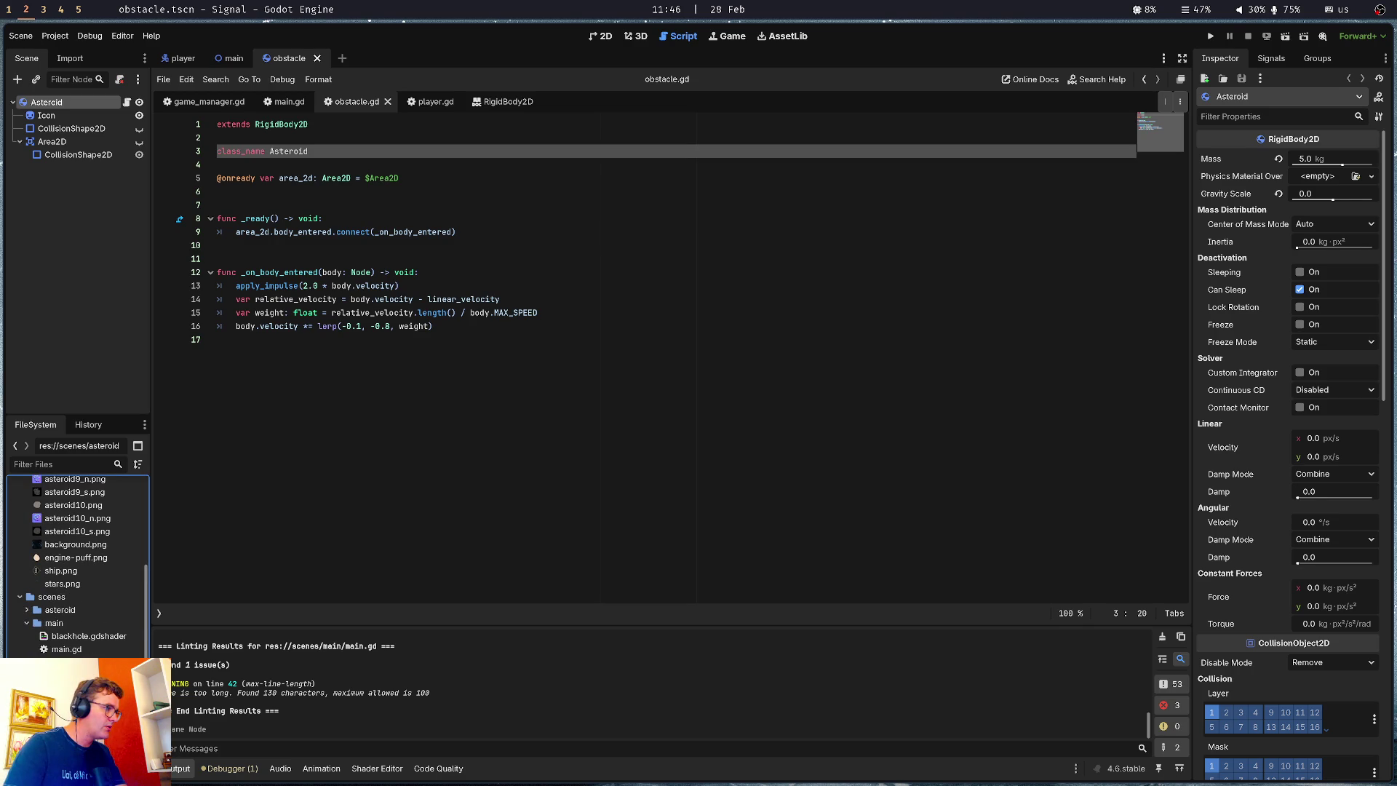
left_click(27, 610)
left_click(63, 623)
key("F2")
type("asteroid.gd")
key("Return")
key("Down")
key("F2")
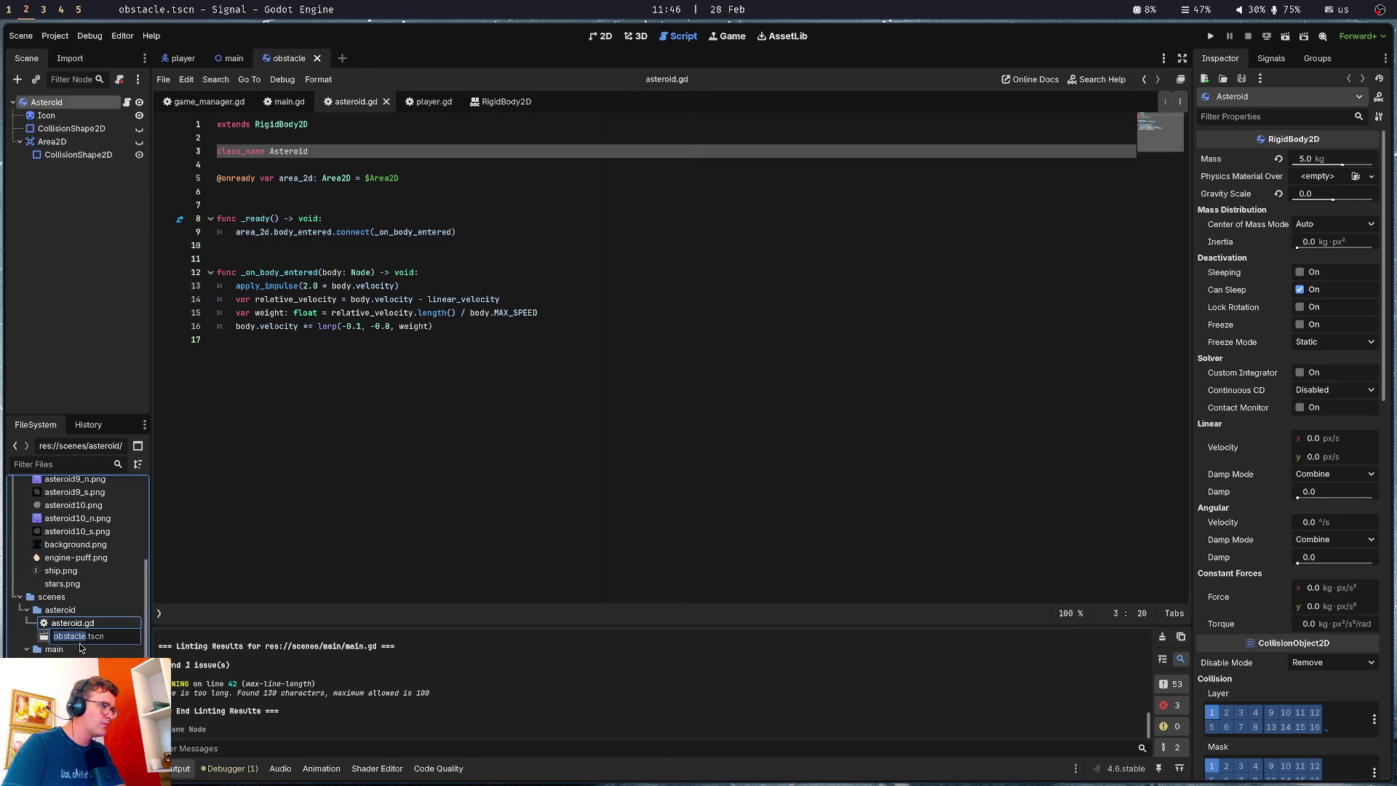
type("oid")
key("Return")
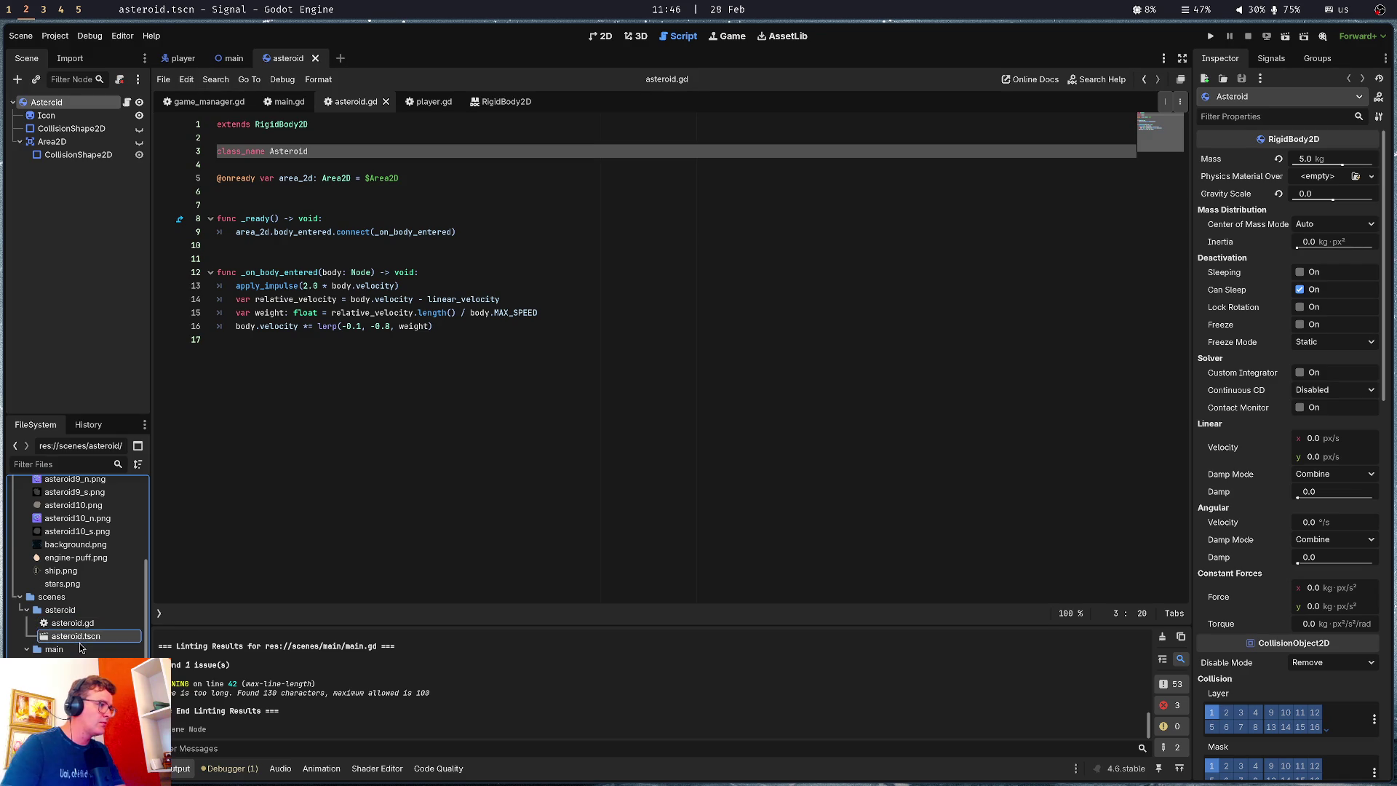
left_click(283, 102)
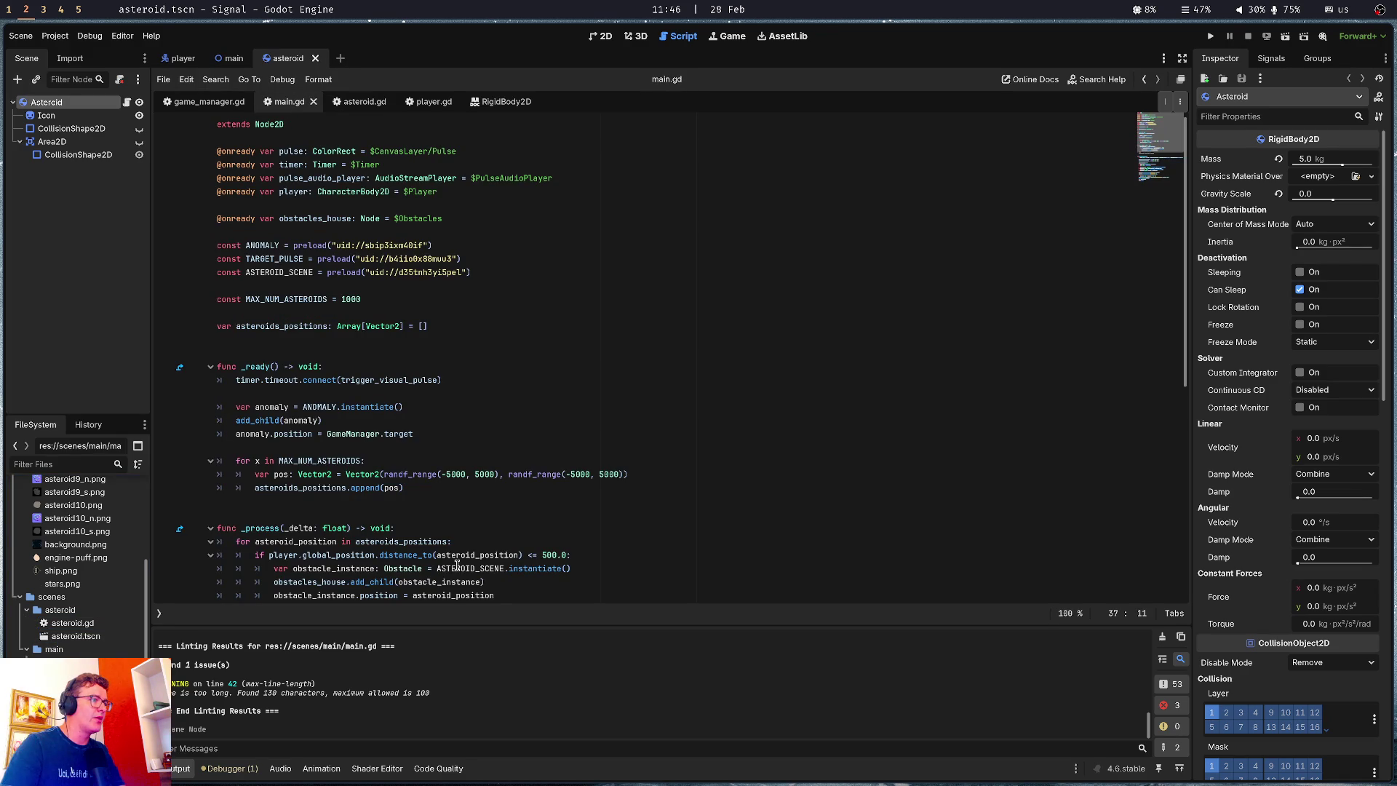
Change the obstacle_instance type on line 34 from Obstacle to Asteroid
double_click(401, 568)
type("Astero")
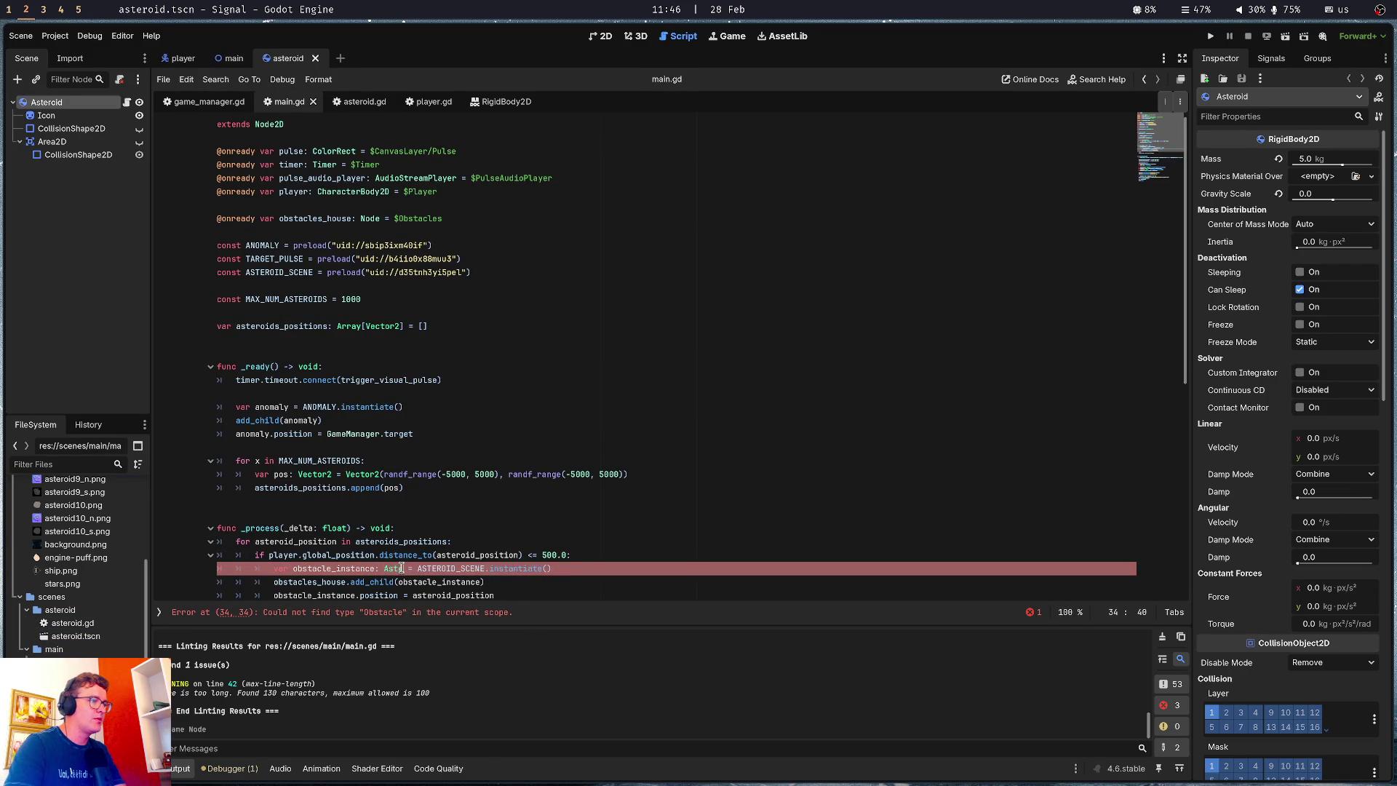
type("id")
left_click(509, 419)
Run the game briefly to check the changes, then stop it
key("F5")
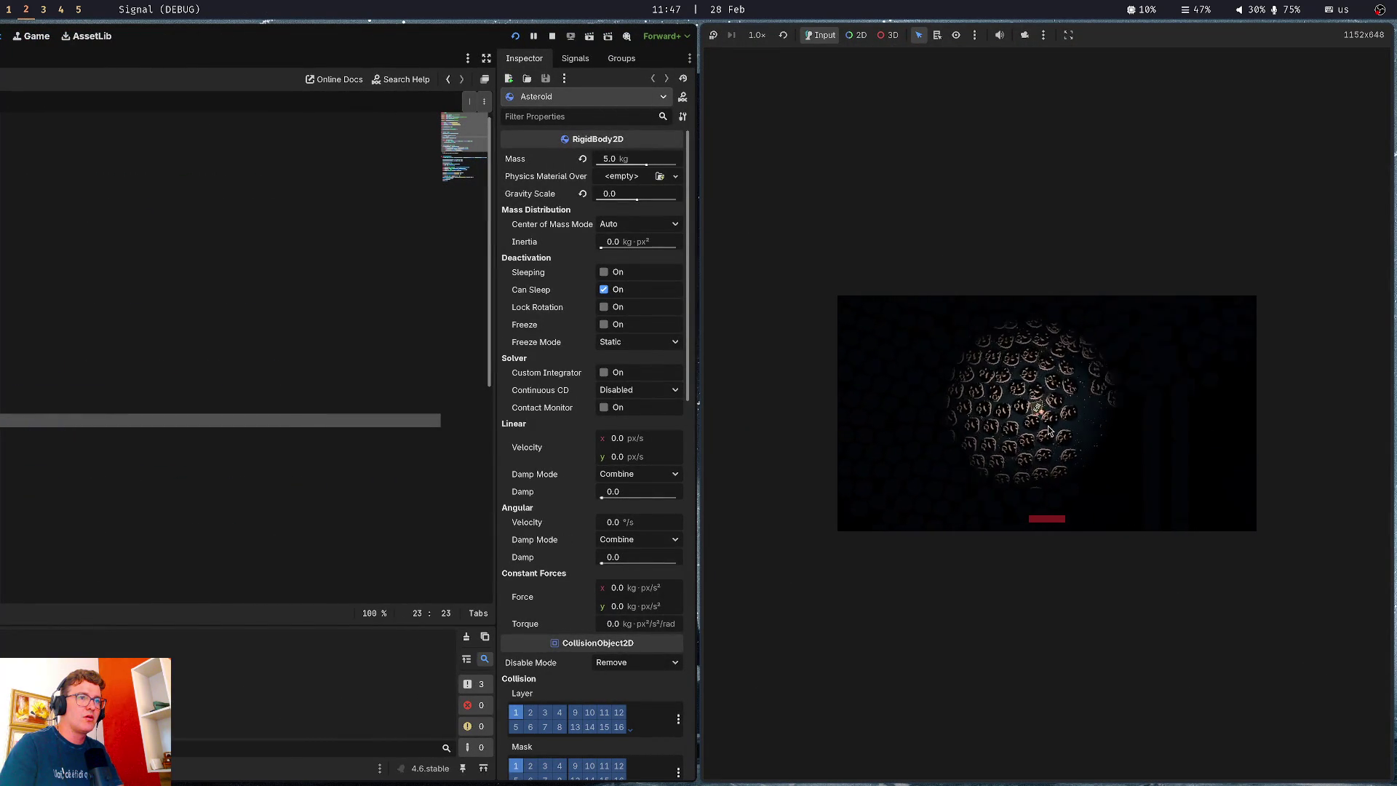
key("F8")
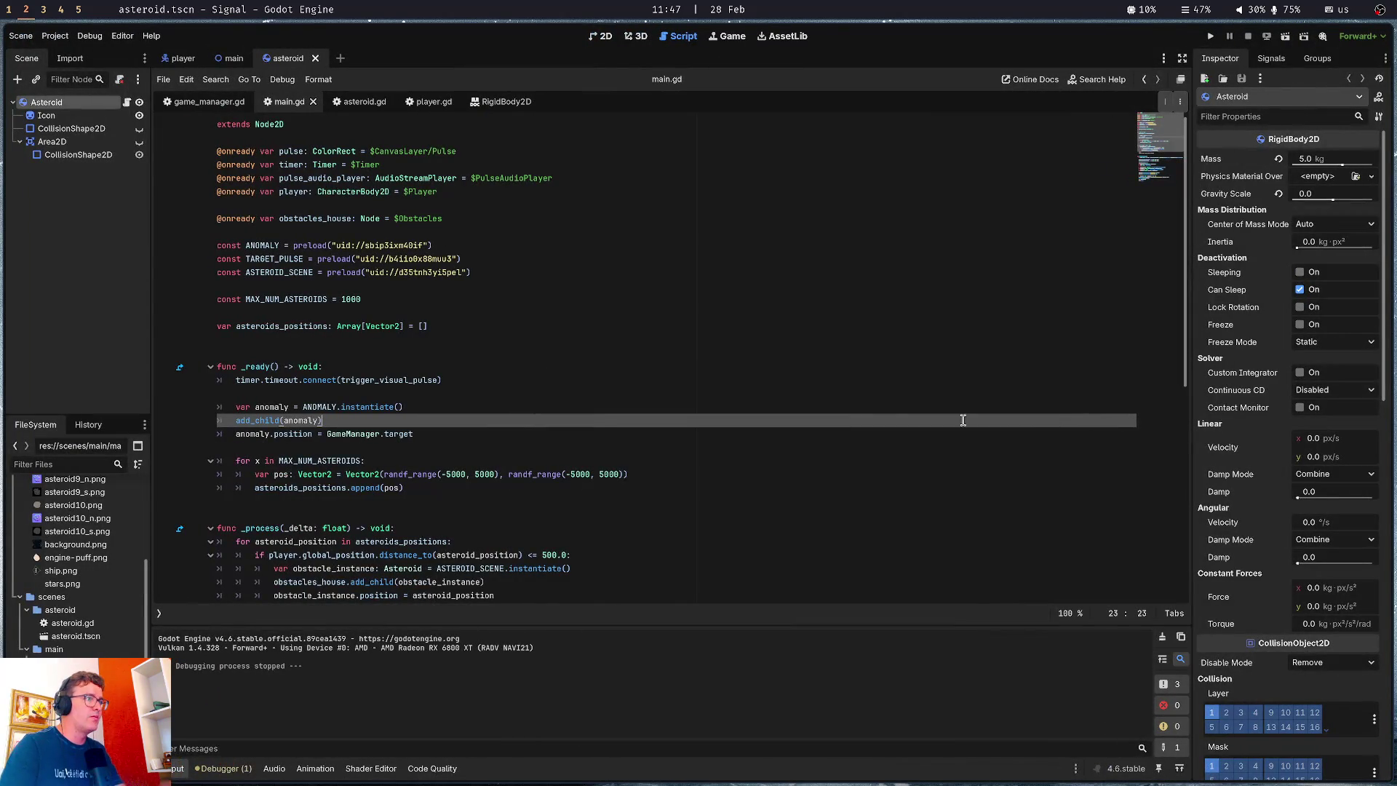
left_click(509, 407)
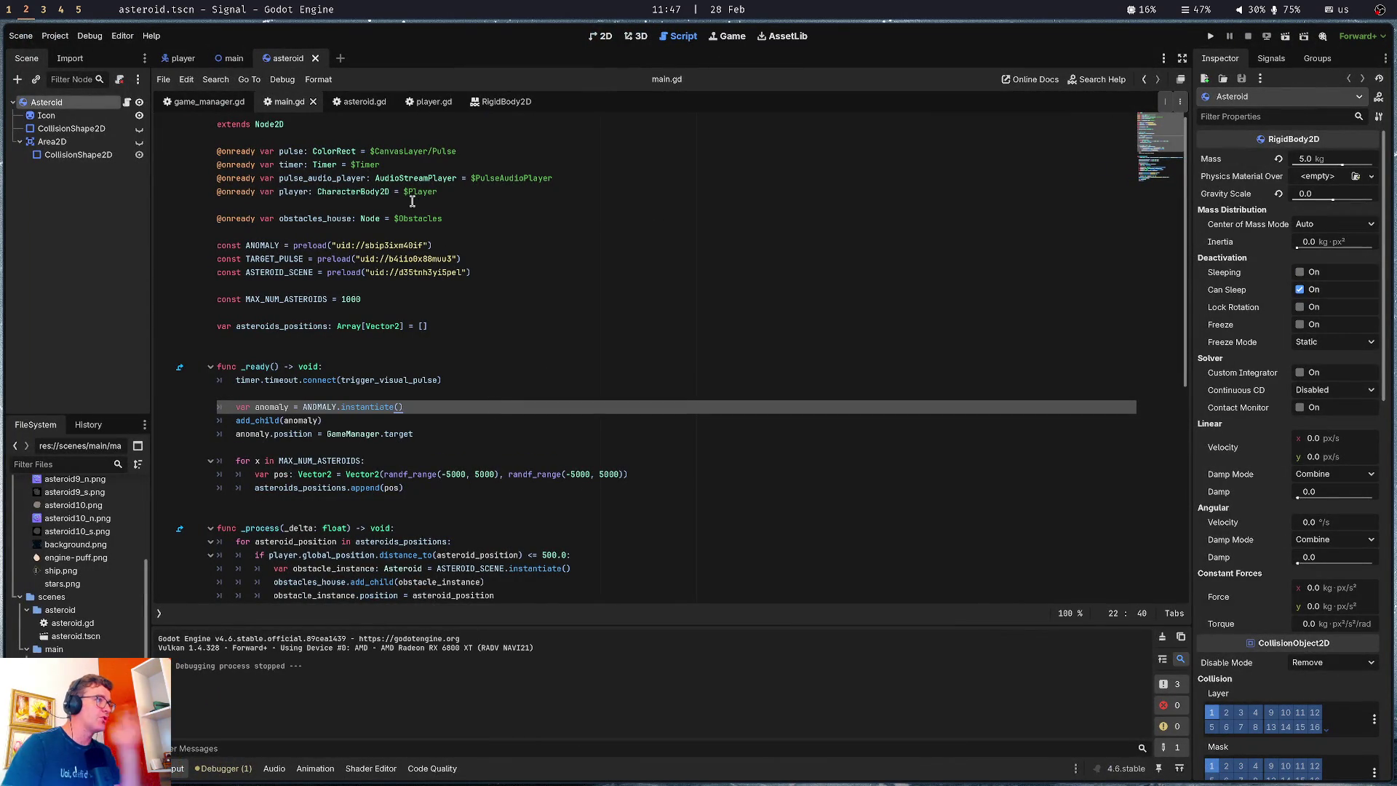
left_click(393, 344)
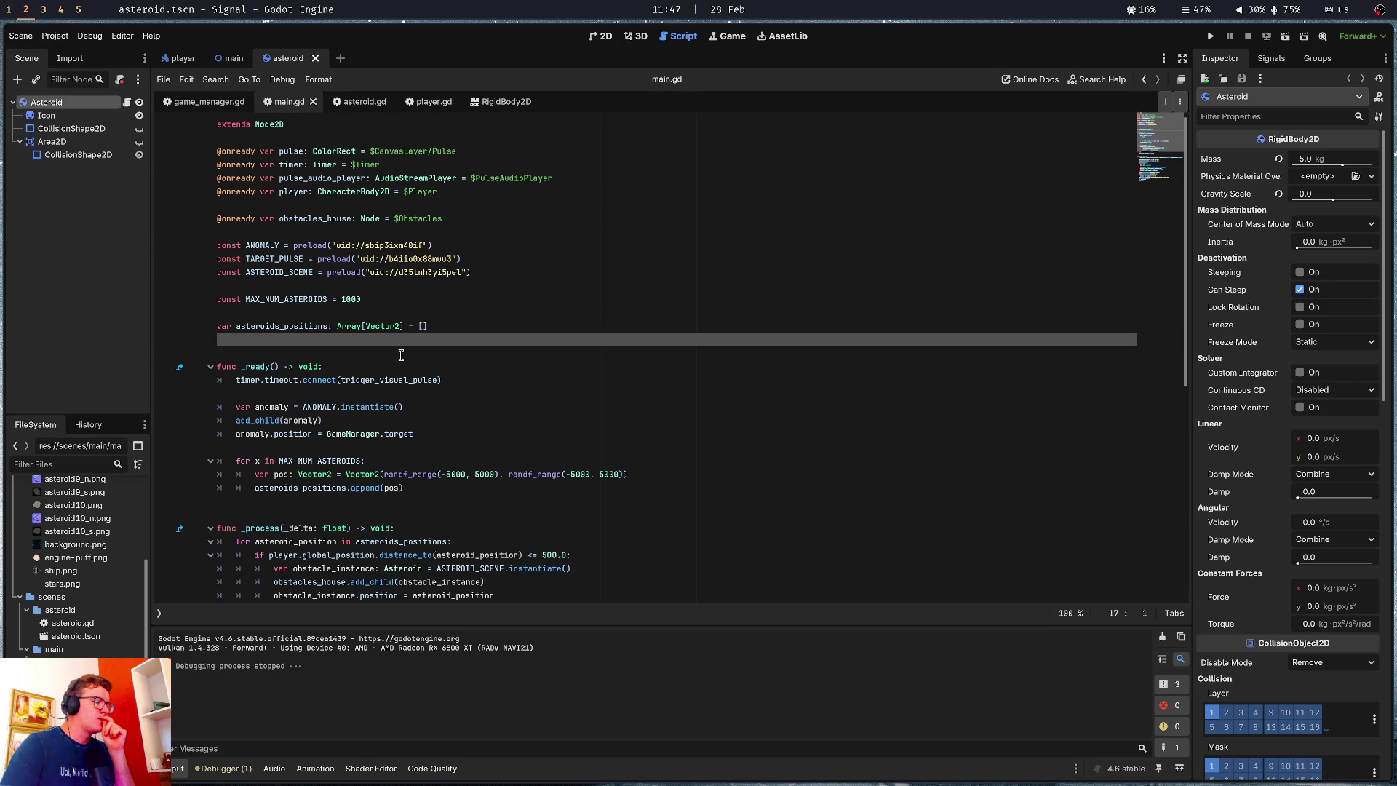
scroll(401, 355, "down", 2)
left_click(475, 459)
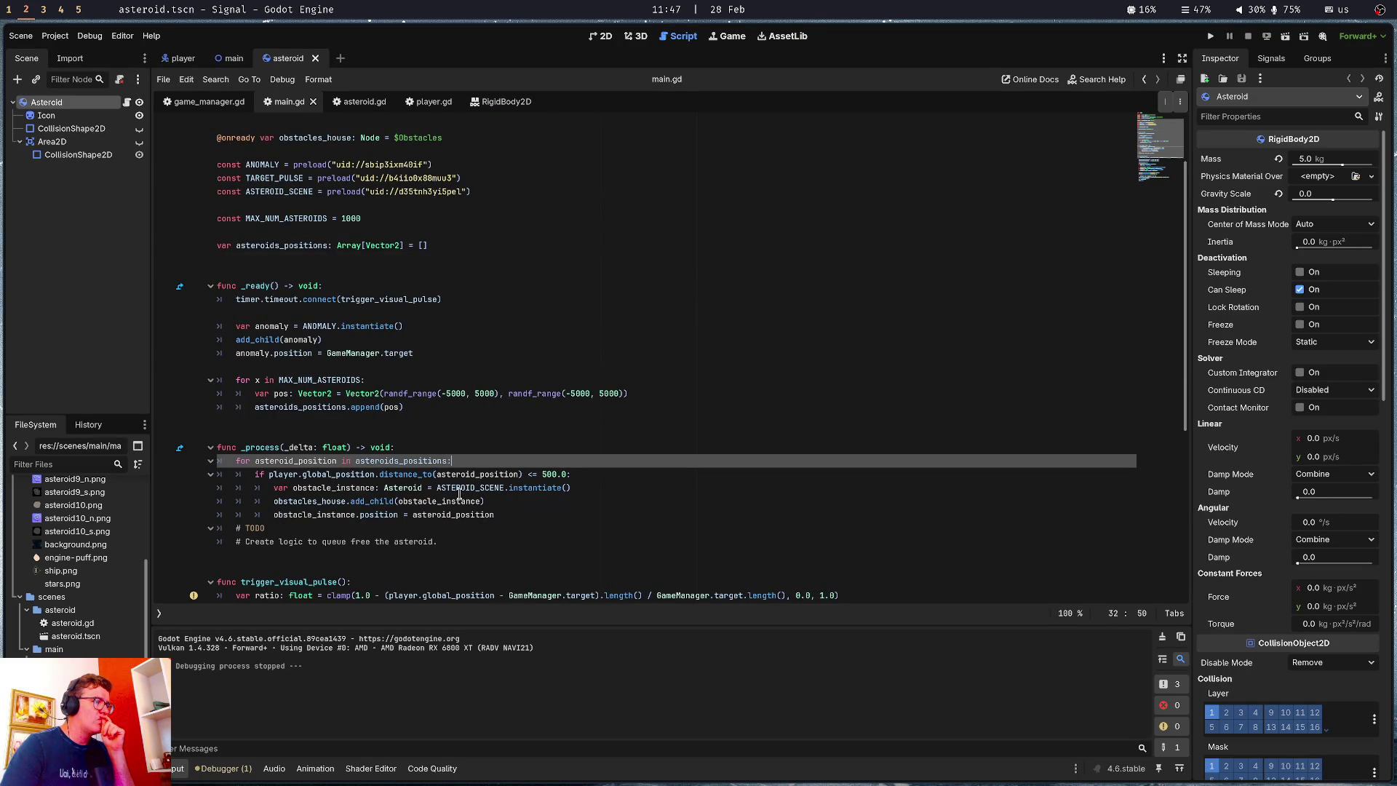
left_click_drag(254, 473, 619, 474)
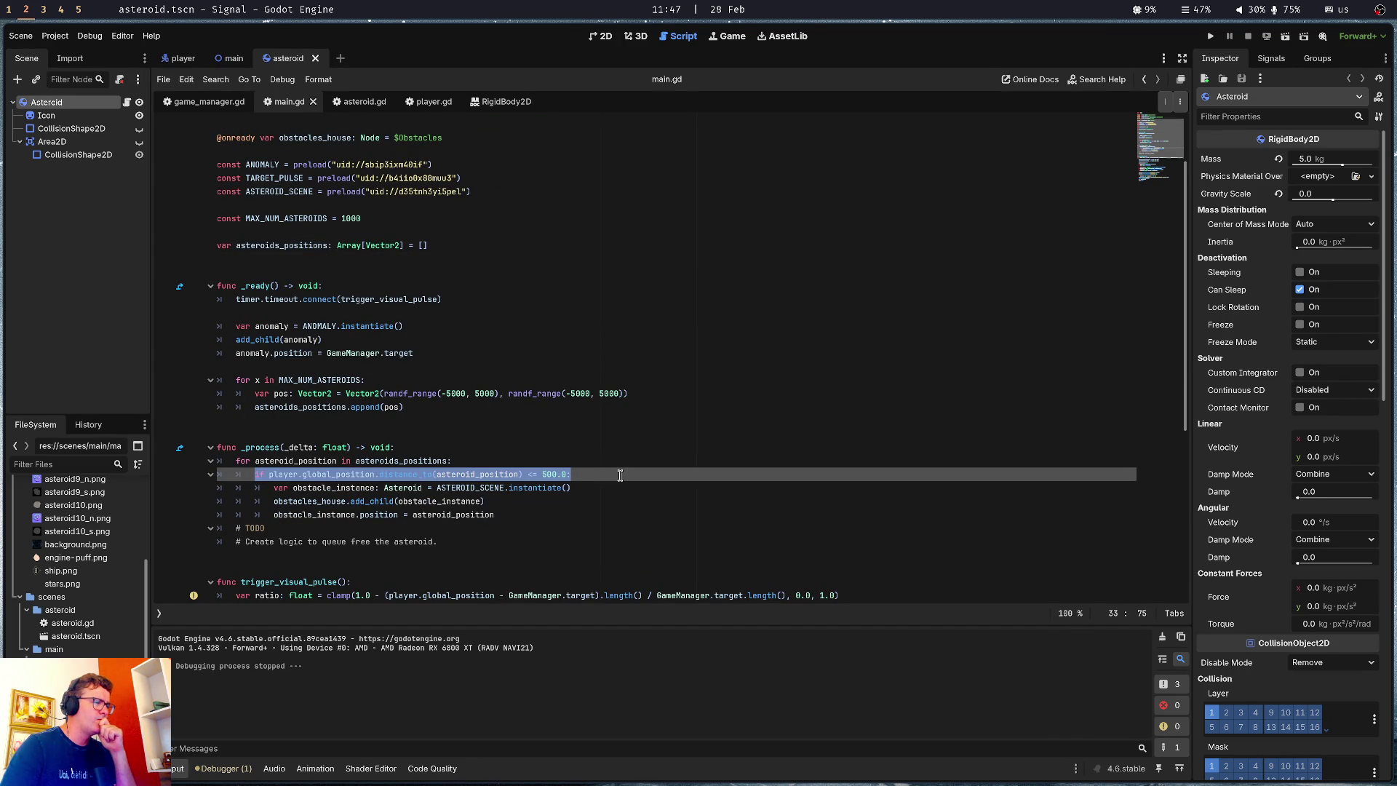
Comment out the distance-check and instantiate lines inside the asteroid_position loop
left_click(536, 463)
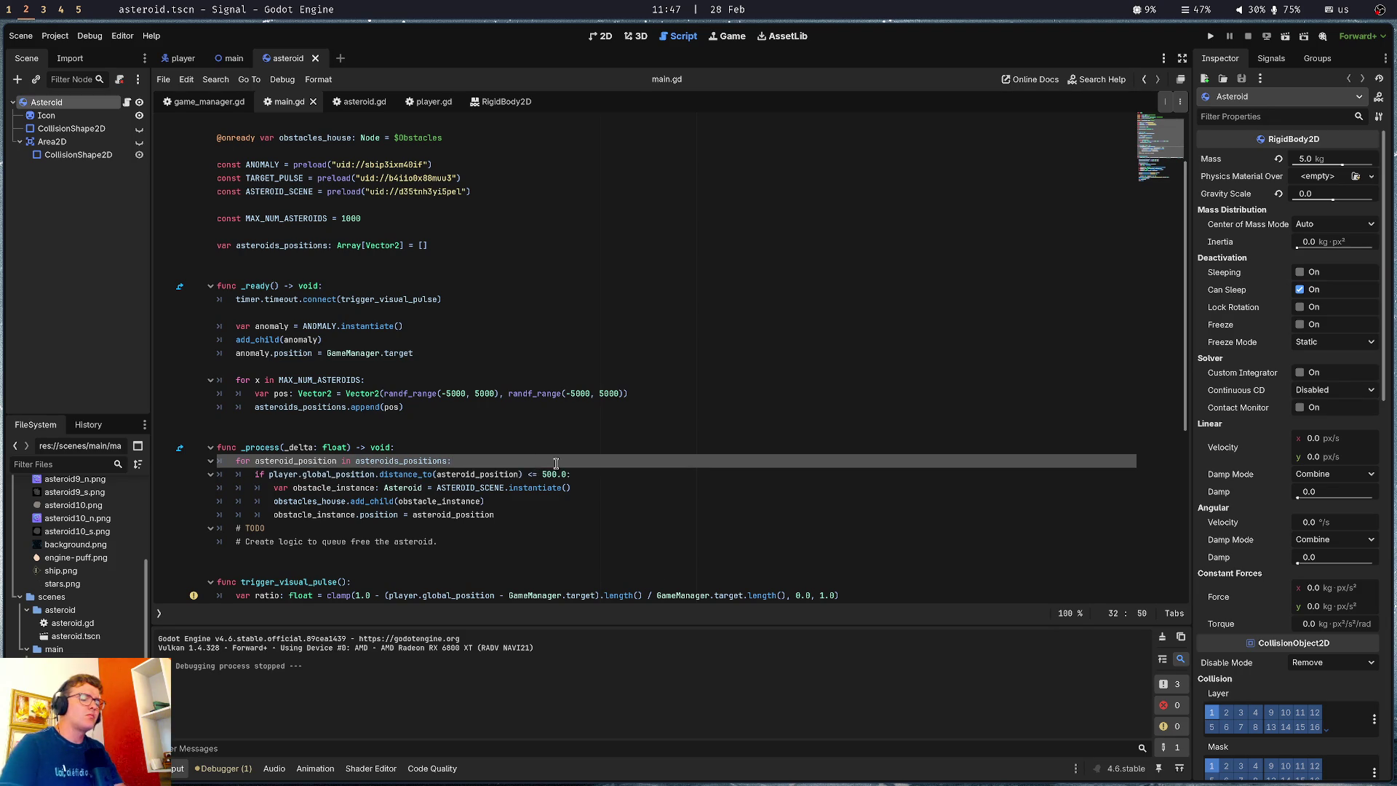
key("Down")
key("Home")
key("shift+Down")
key("shift+Down")
key("shift+Down")
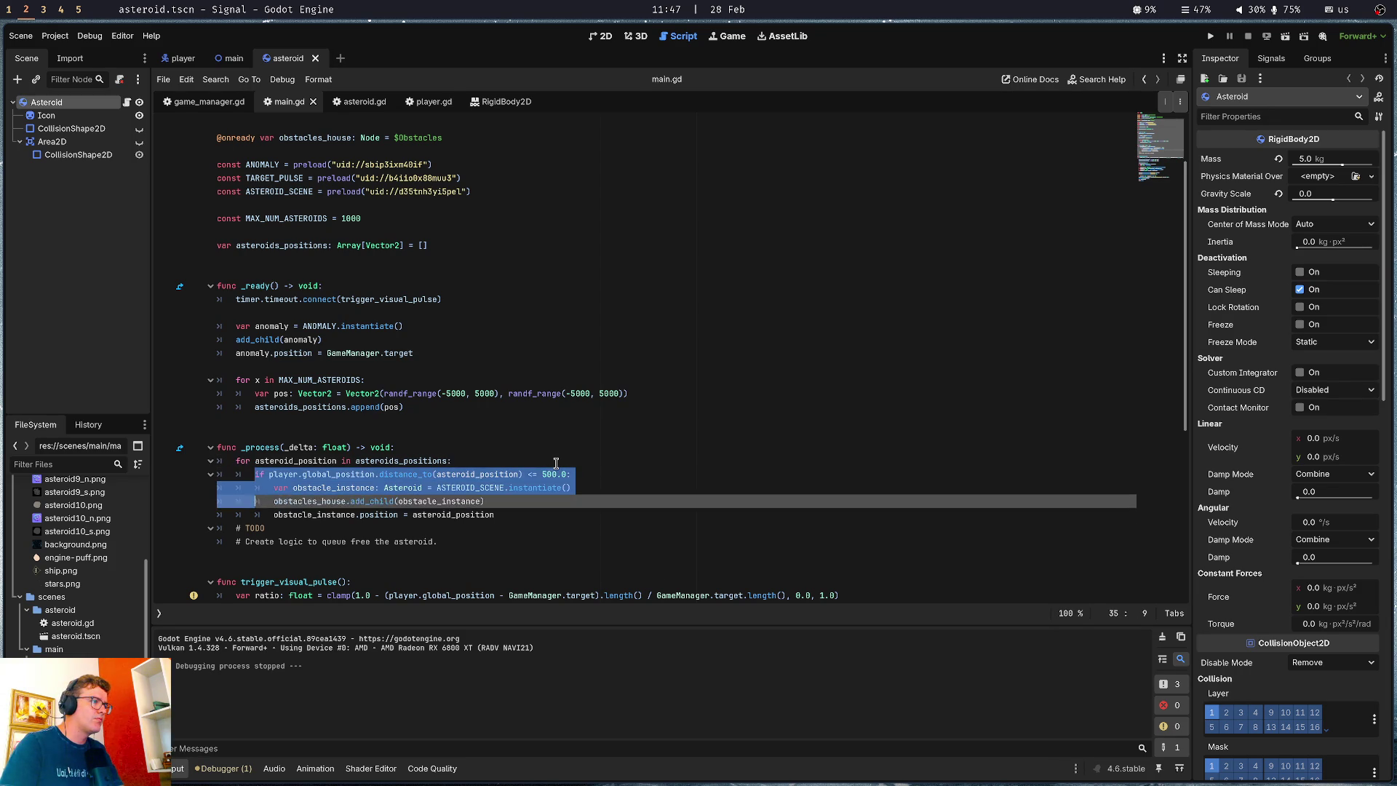
key("shift+End")
key("shift+Home")
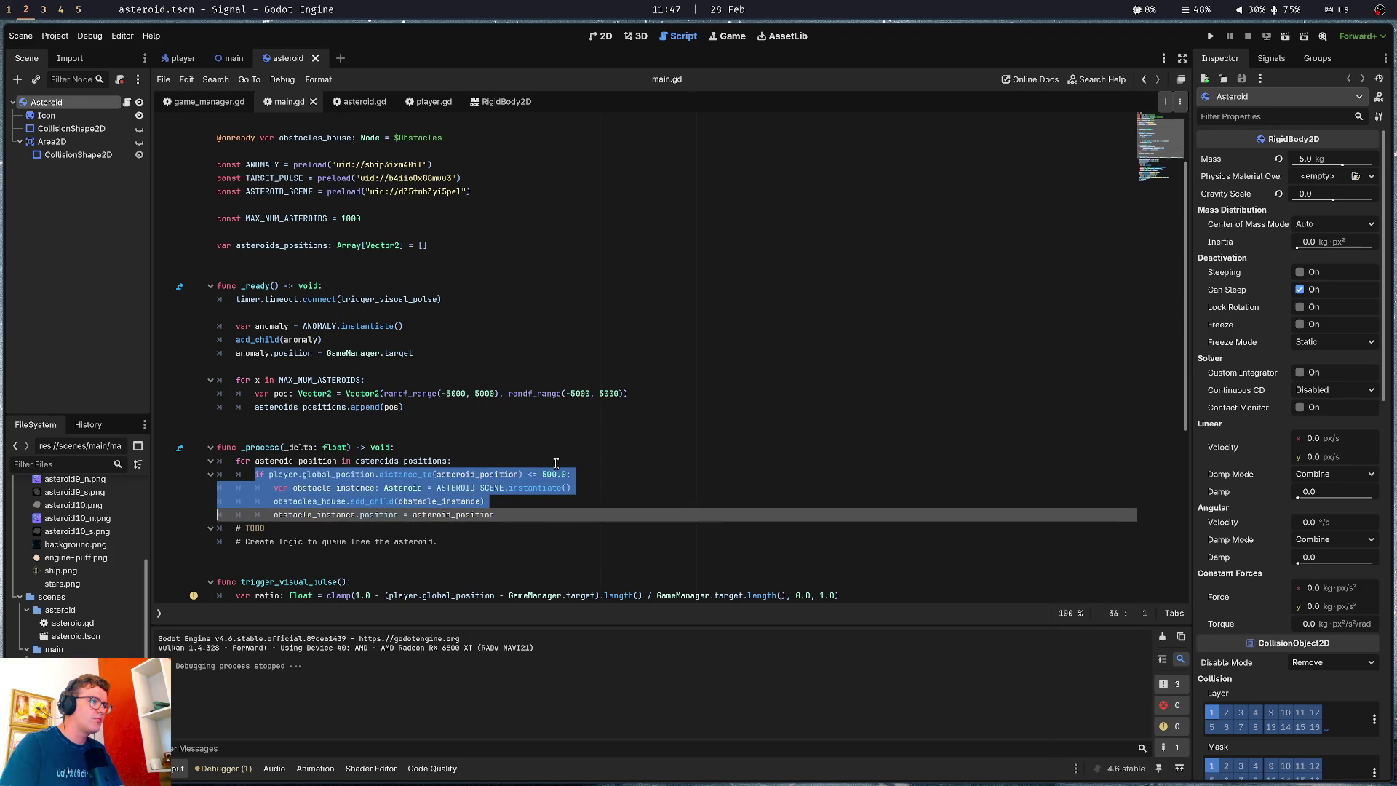
key("shift+End")
key("ctrl+k")
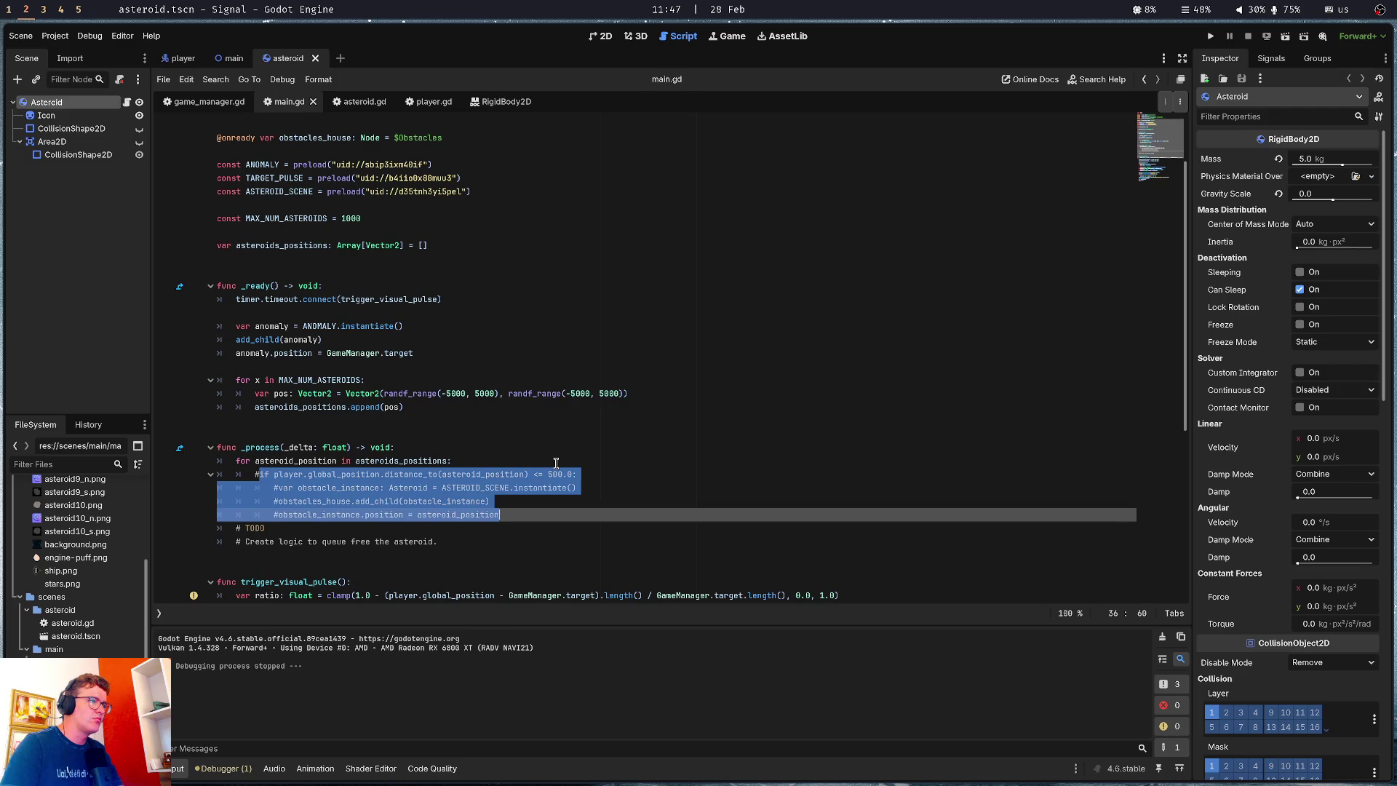
key("Up")
key("Up")
key("Up")
Add print(asteroid_position) inside the loop, fix the typo, save, and run the game
key("Return")
type("pr")
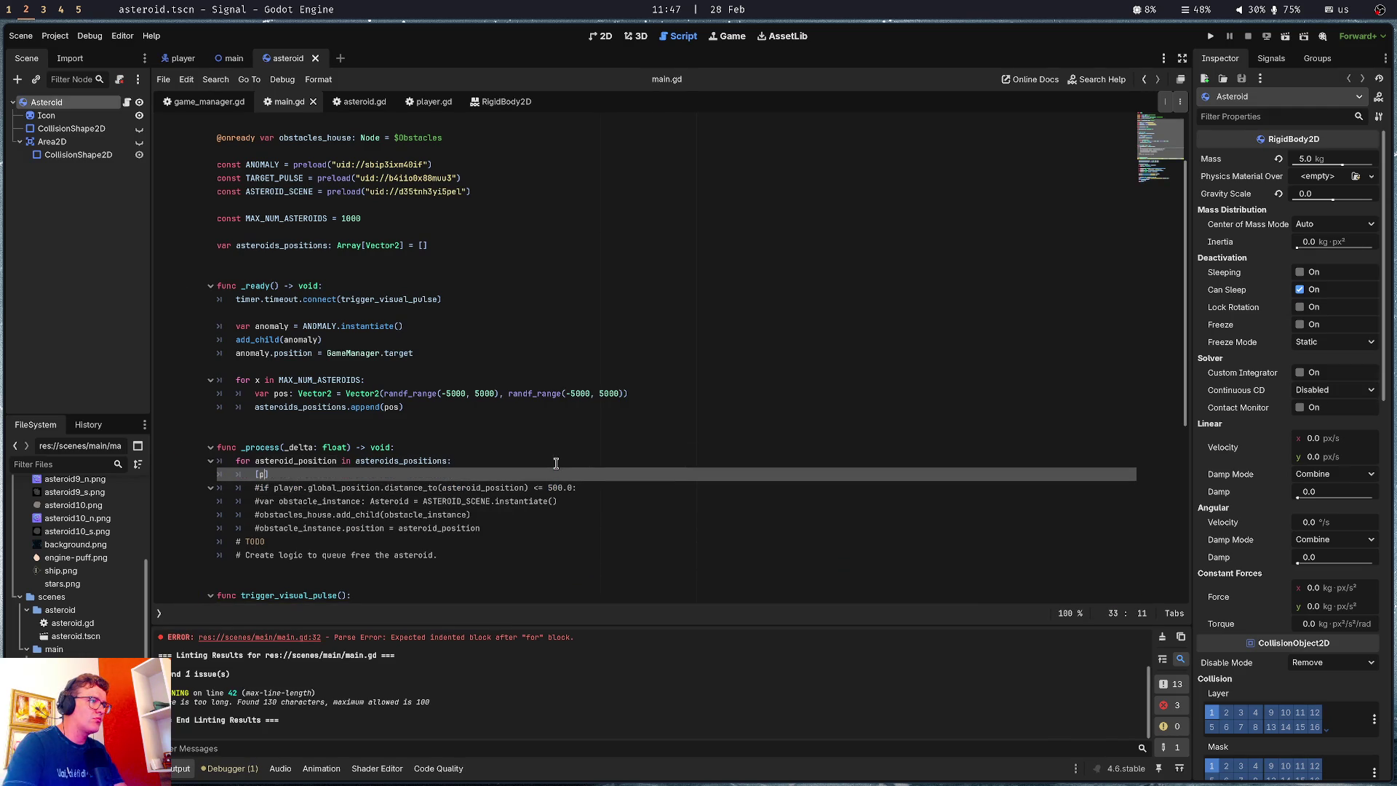
type("int(aste")
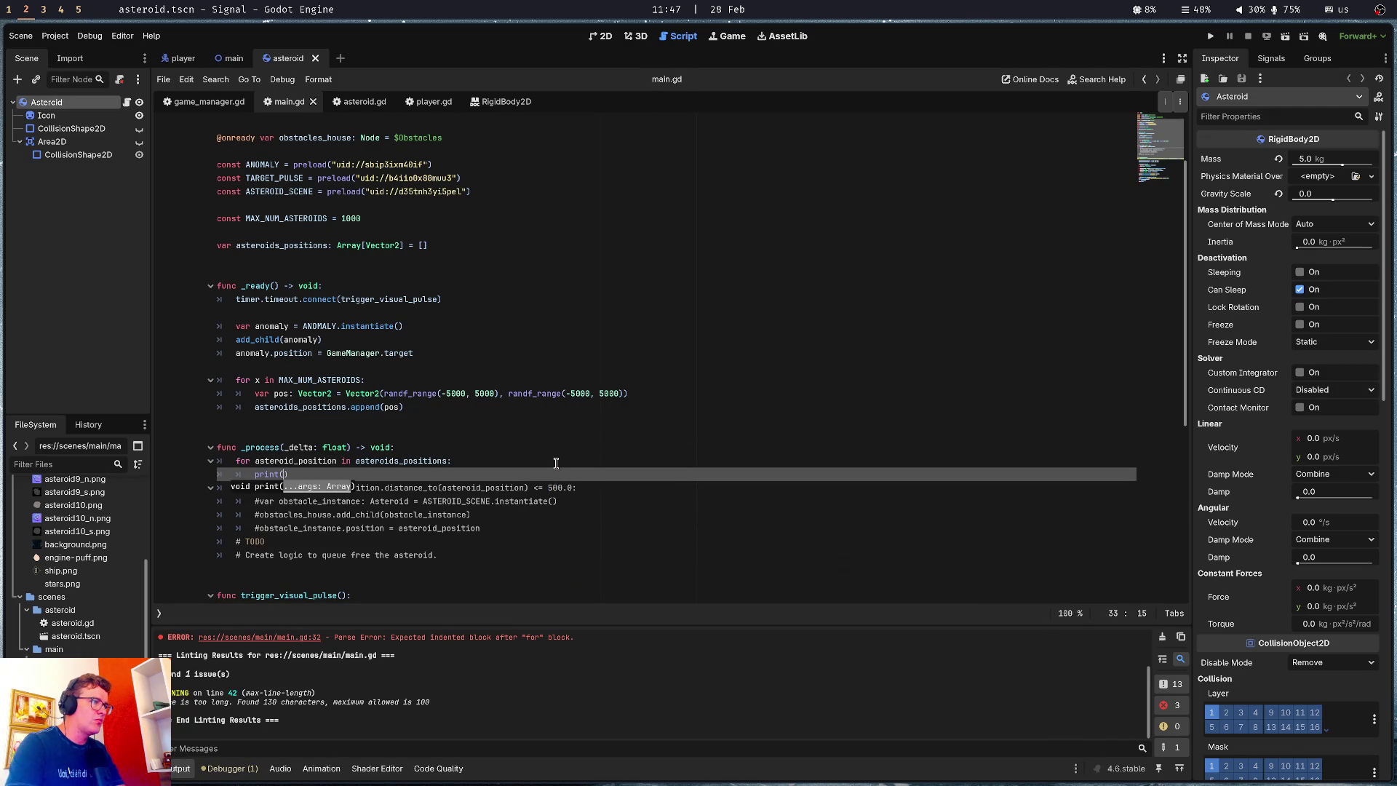
key("Return")
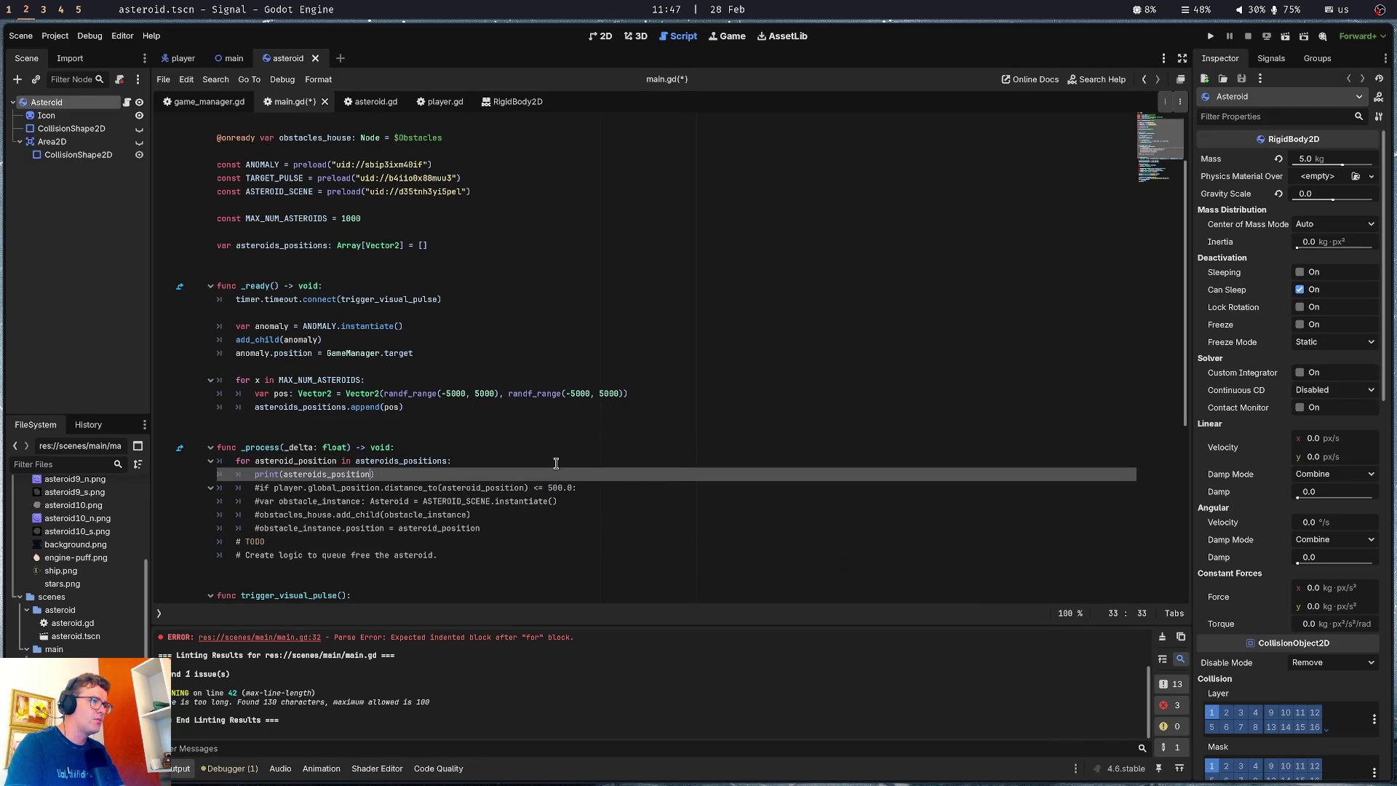
key("ctrl+Left")
key("Right")
key("Right")
key("Right")
key("Delete")
key("ctrl+Right")
key("ctrl+s")
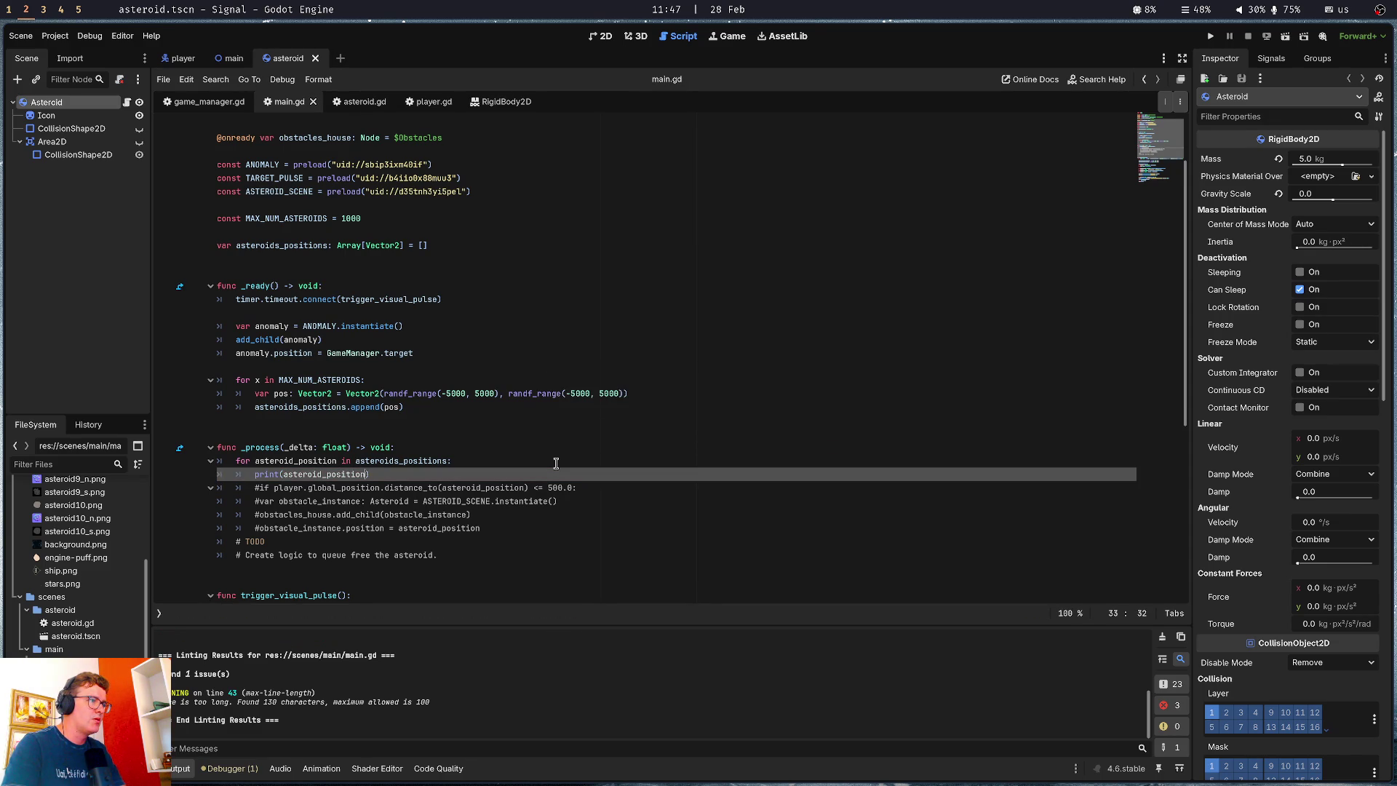
key("F5")
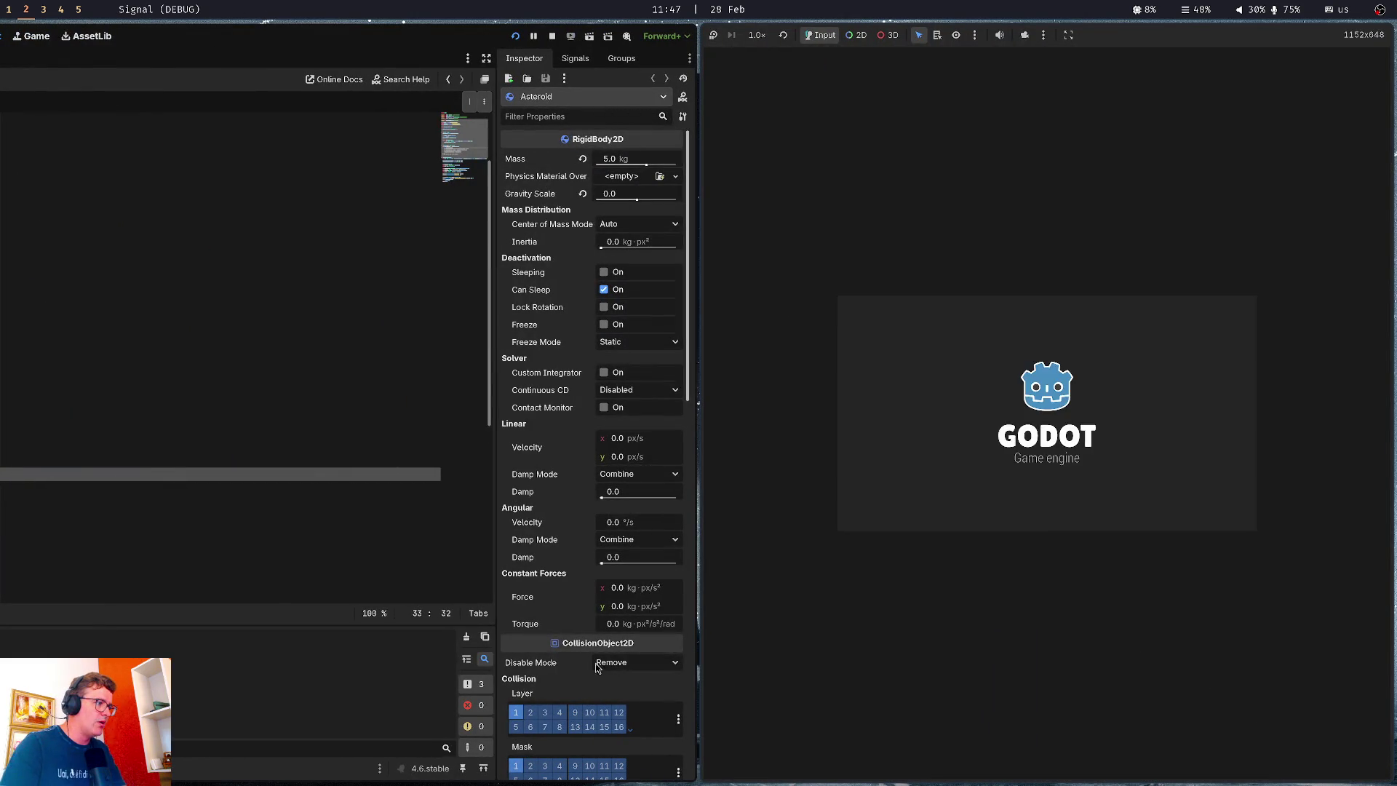
Stop the game and change MAX_NUM_ASTEROIDS from 1000 to 10
key("F8")
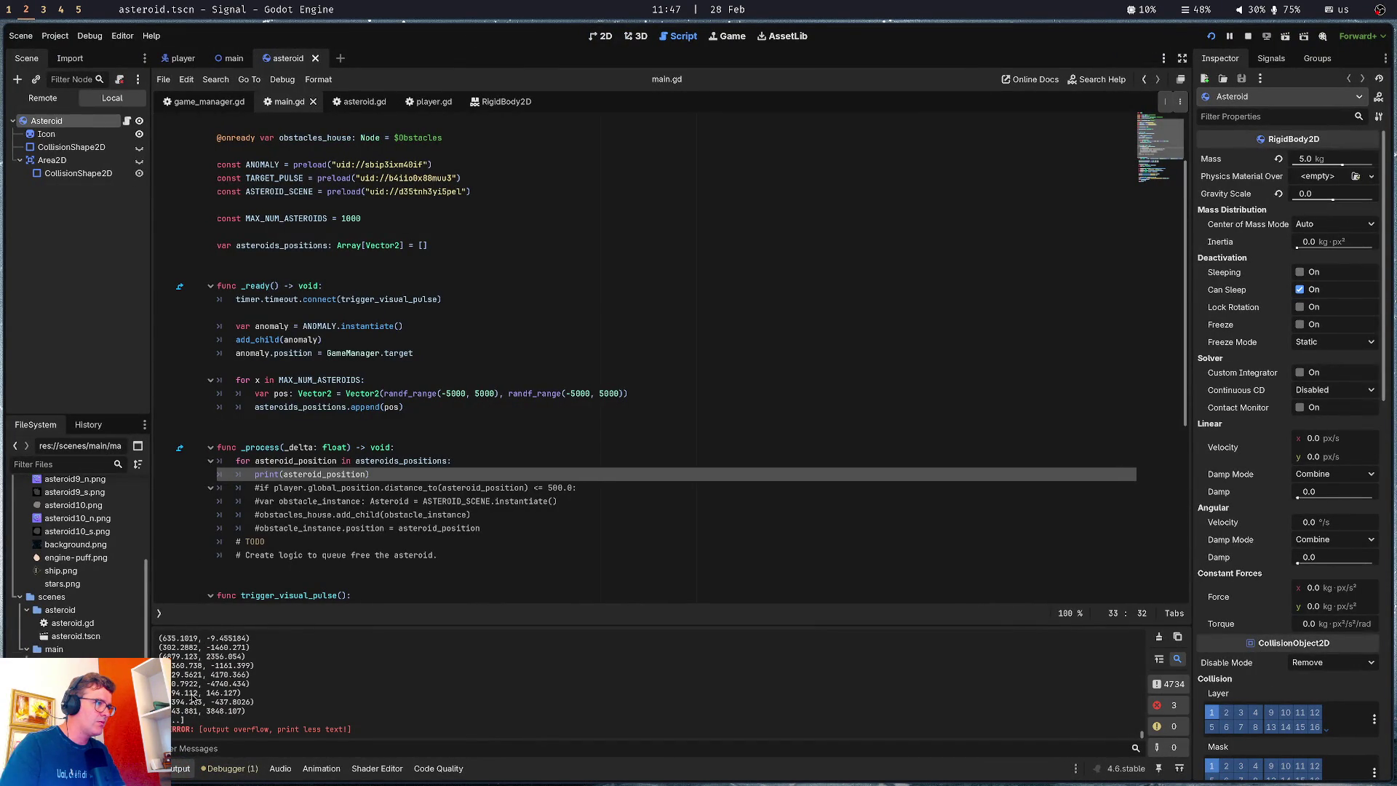
double_click(424, 462)
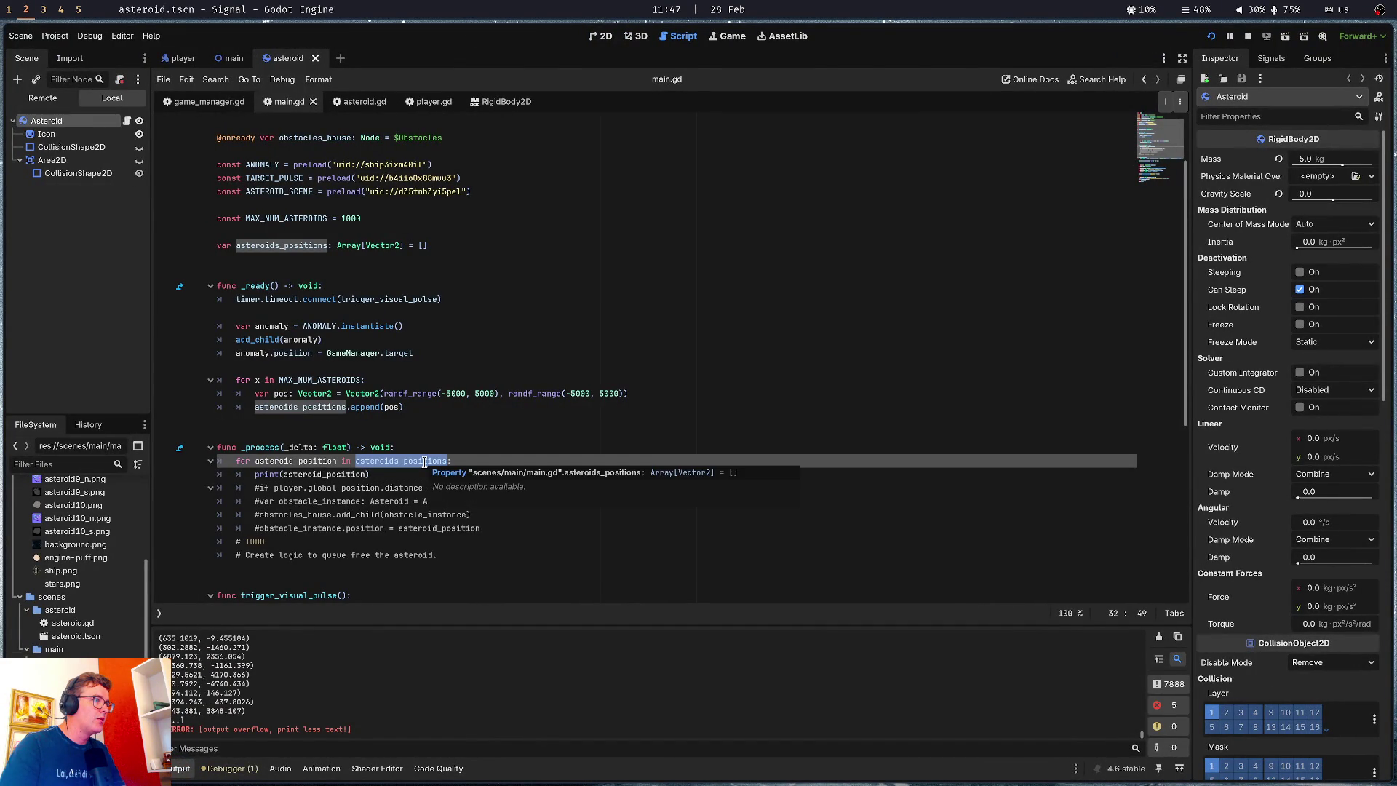
left_click(328, 379)
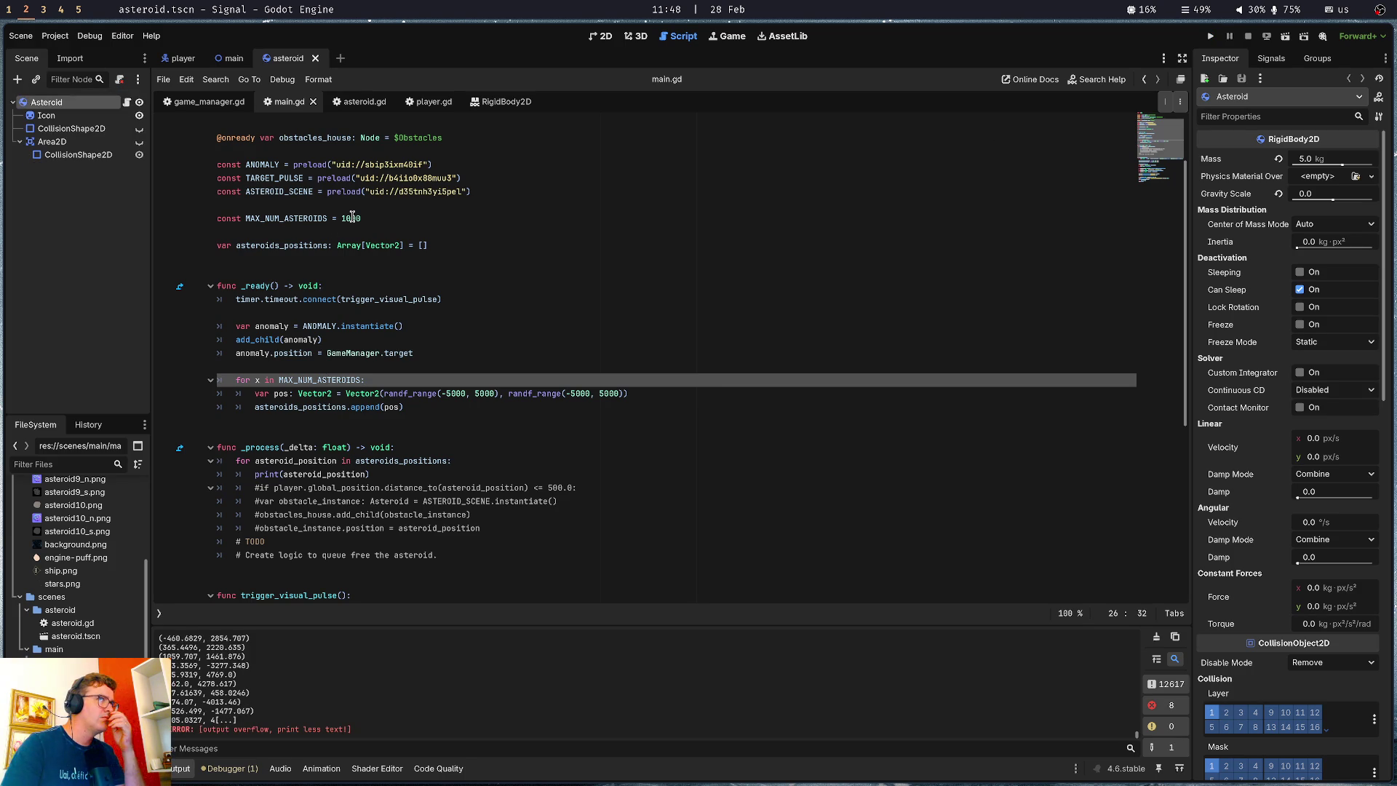
left_click(353, 216)
key("Delete")
key("Delete")
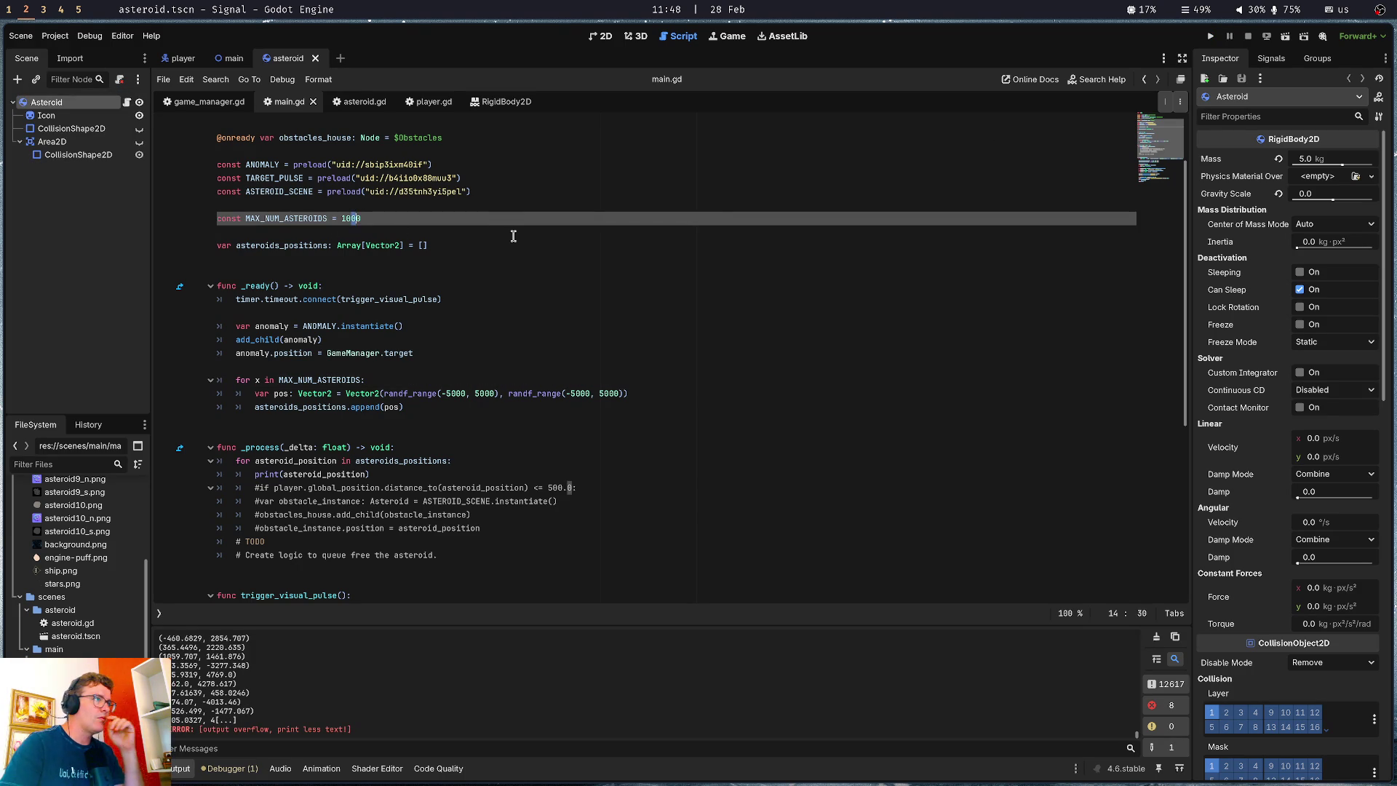
left_click(513, 234)
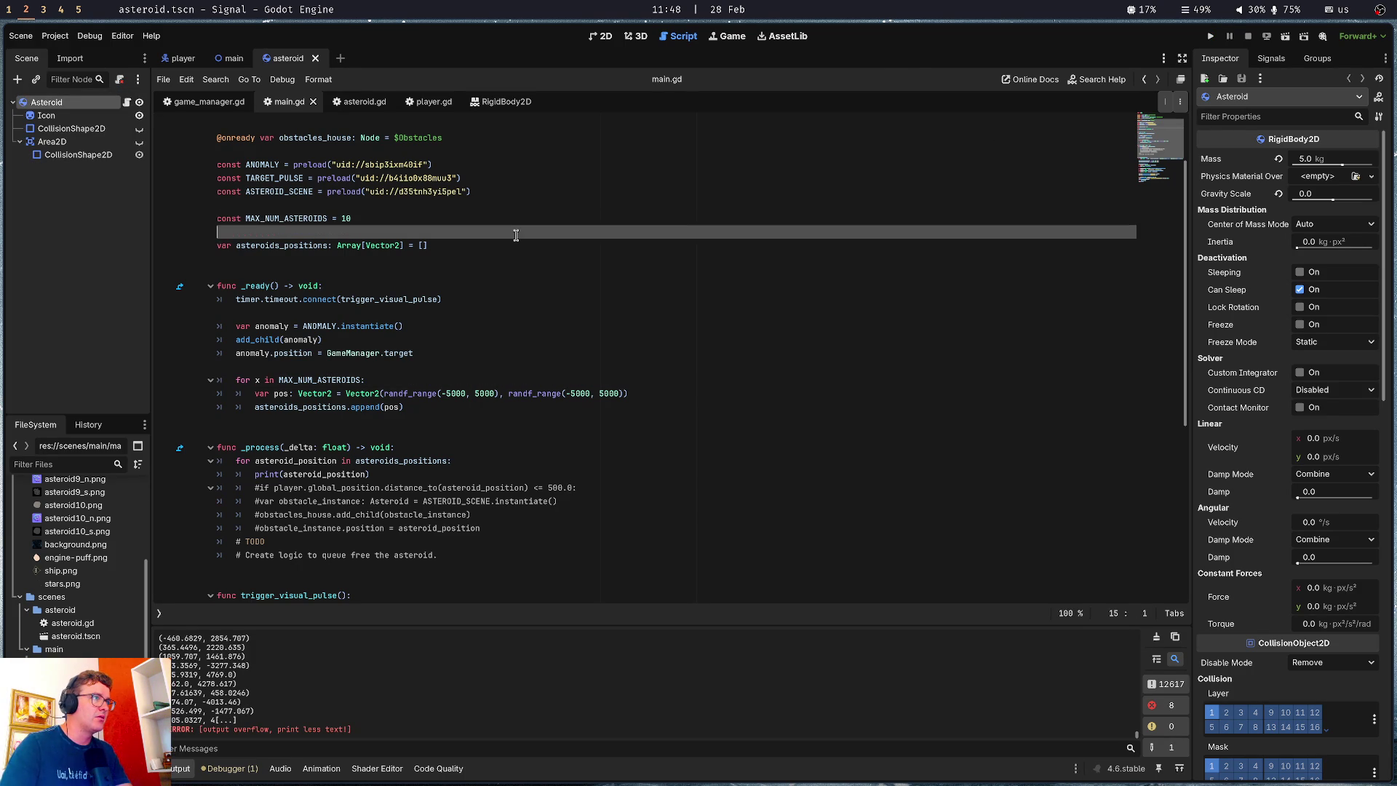
Rerun the game with 10 asteroids, then stop it after positions print
key("F5")
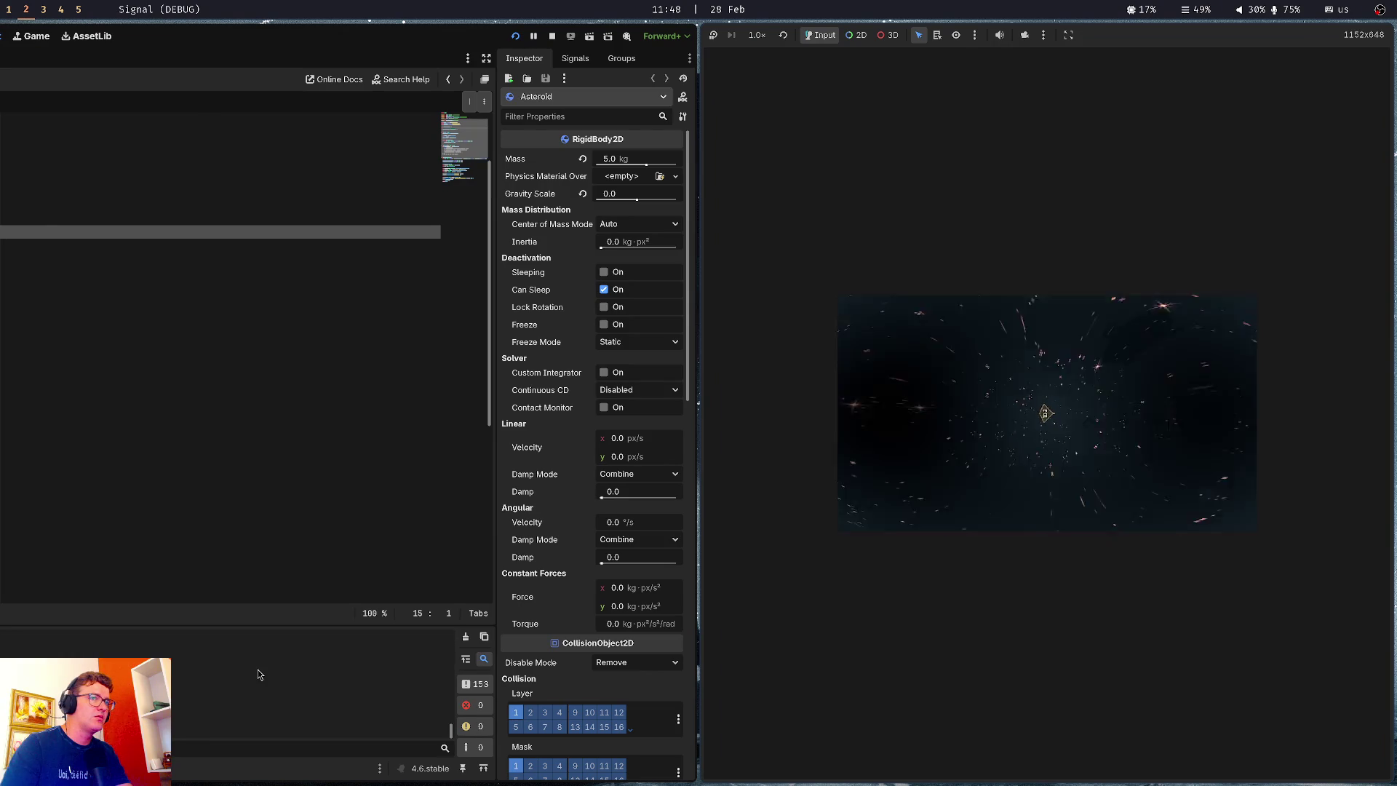
left_click(257, 669)
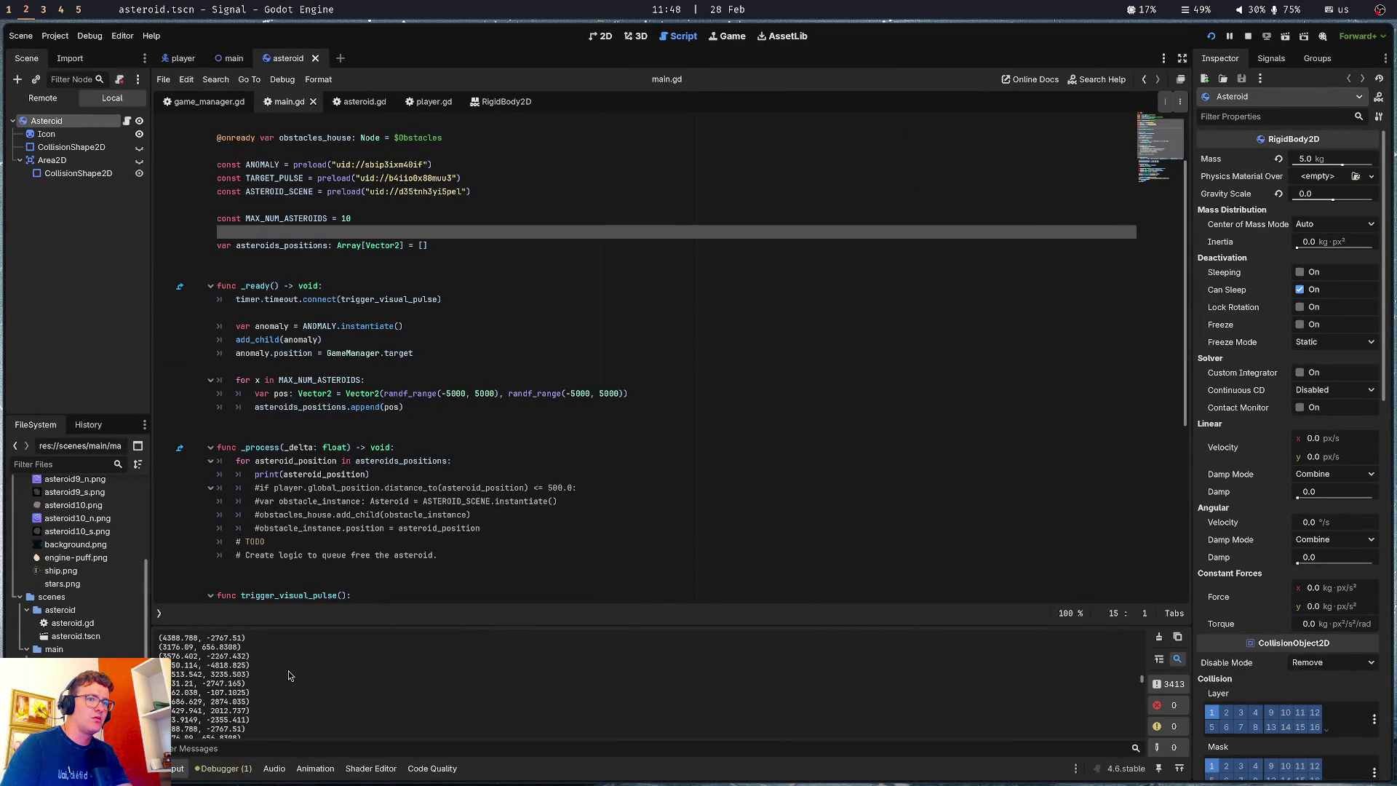
left_click(1248, 36)
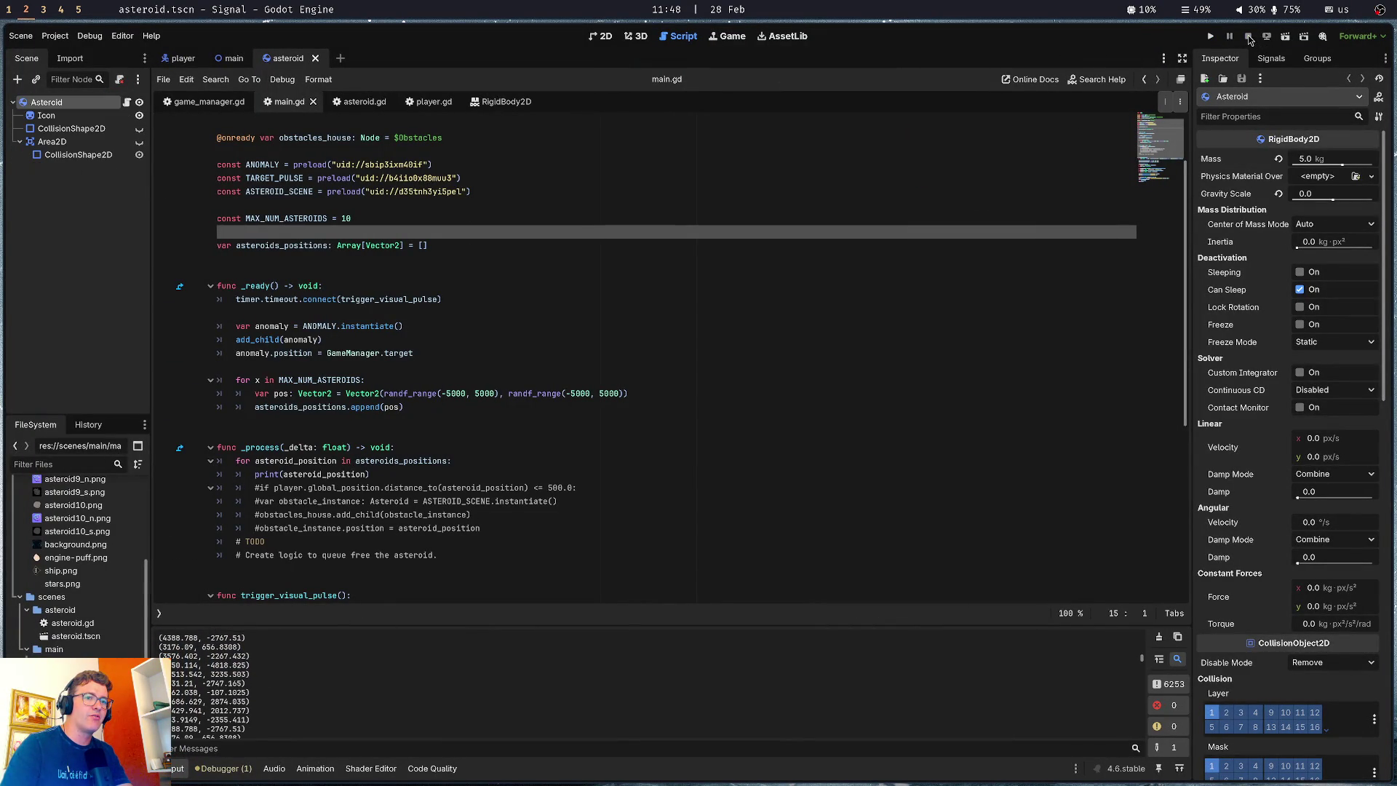
left_click(374, 463)
double_click(312, 463)
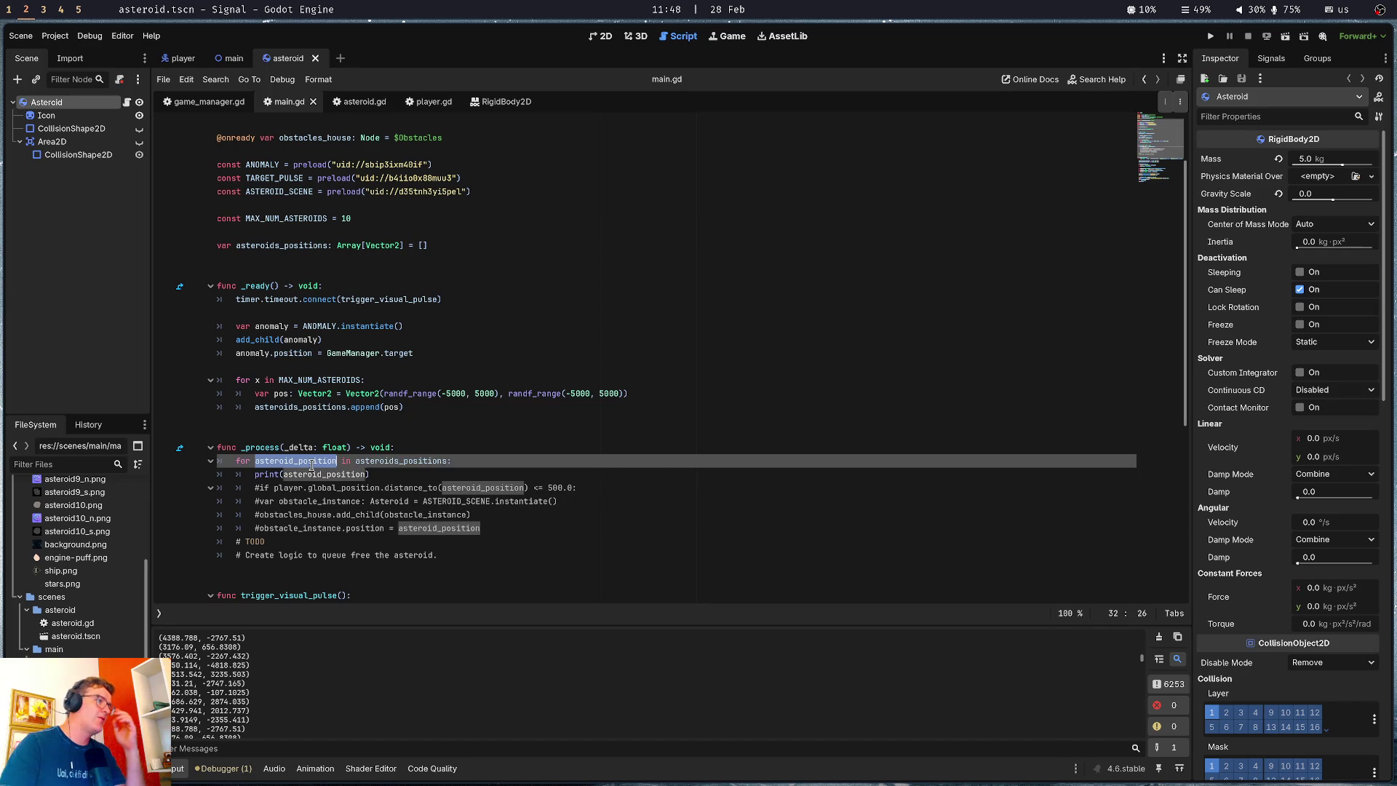
double_click(258, 447)
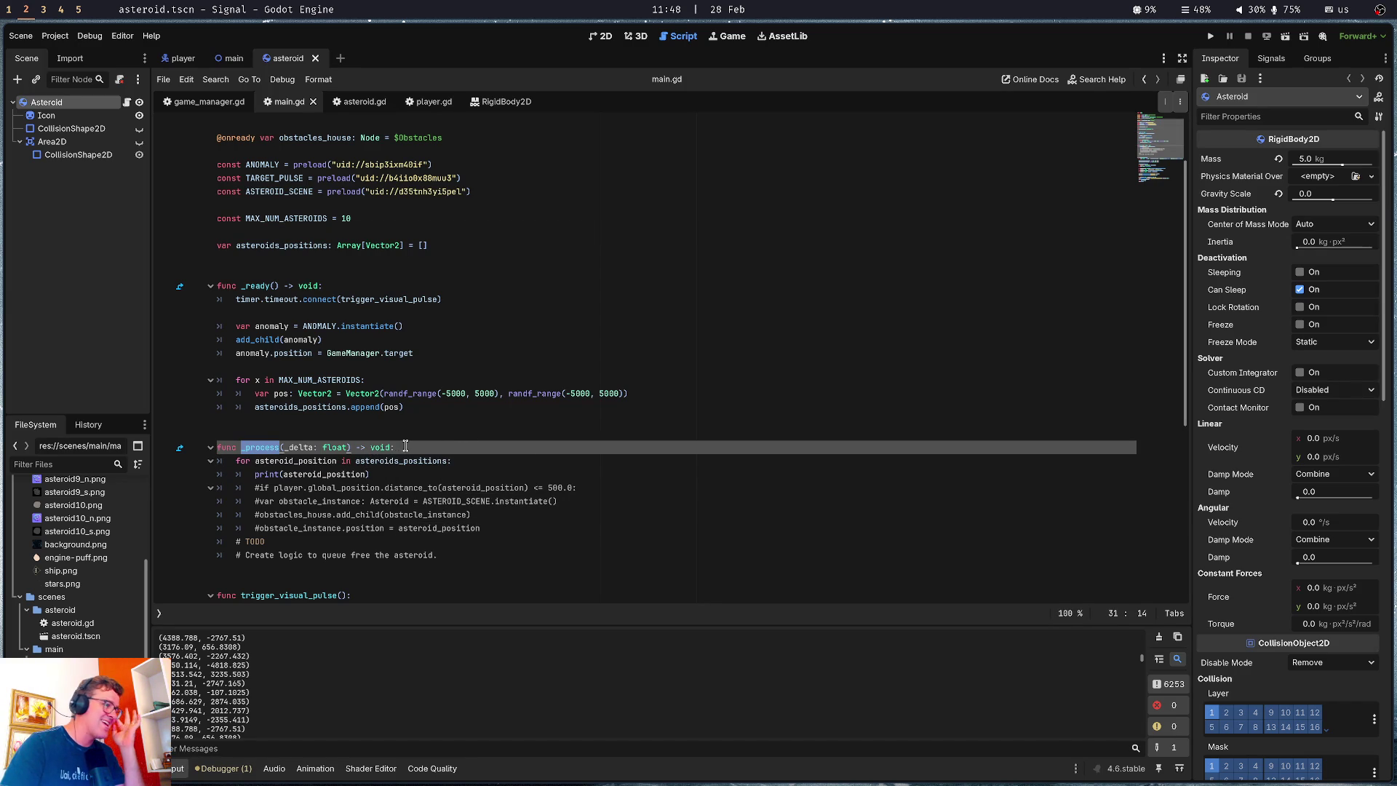
mouse_move(250, 446)
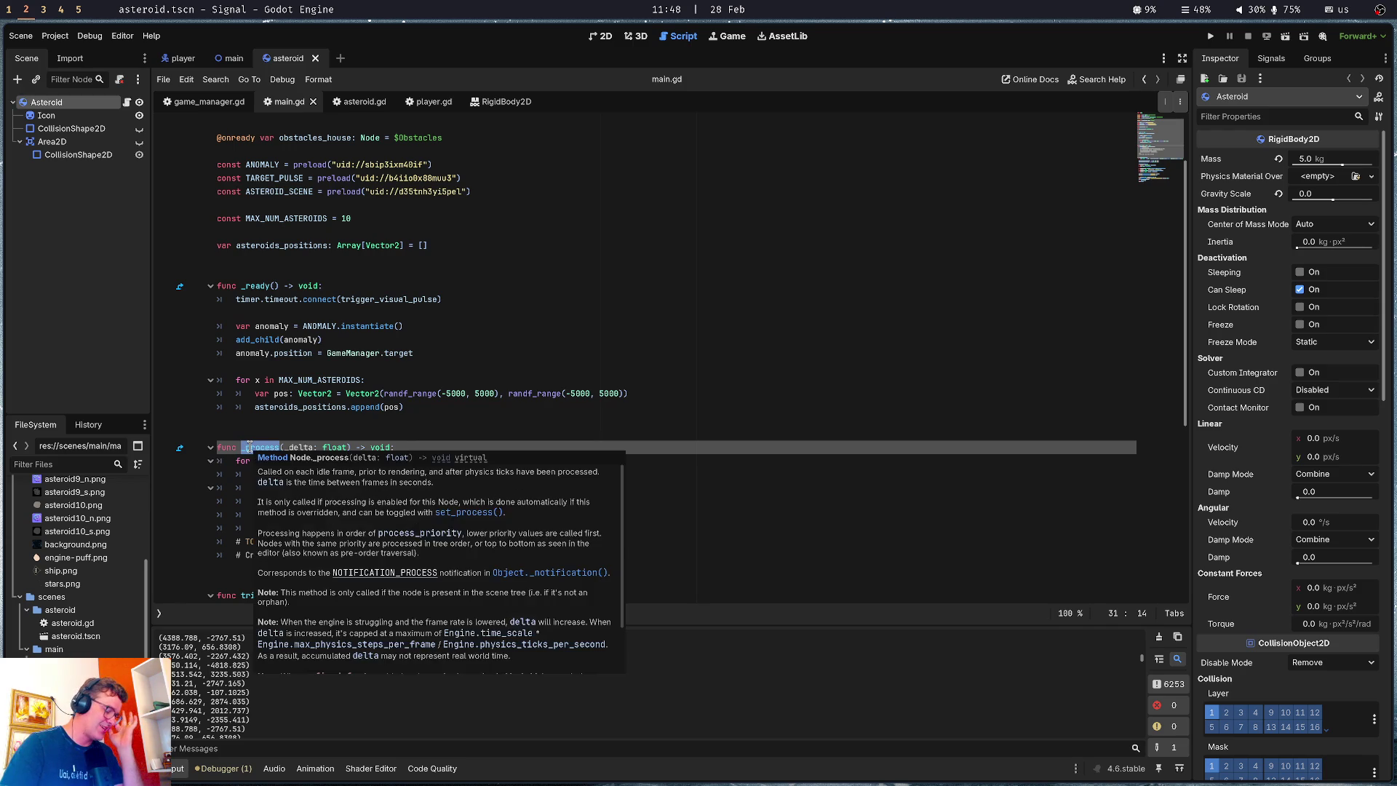
left_click(247, 419)
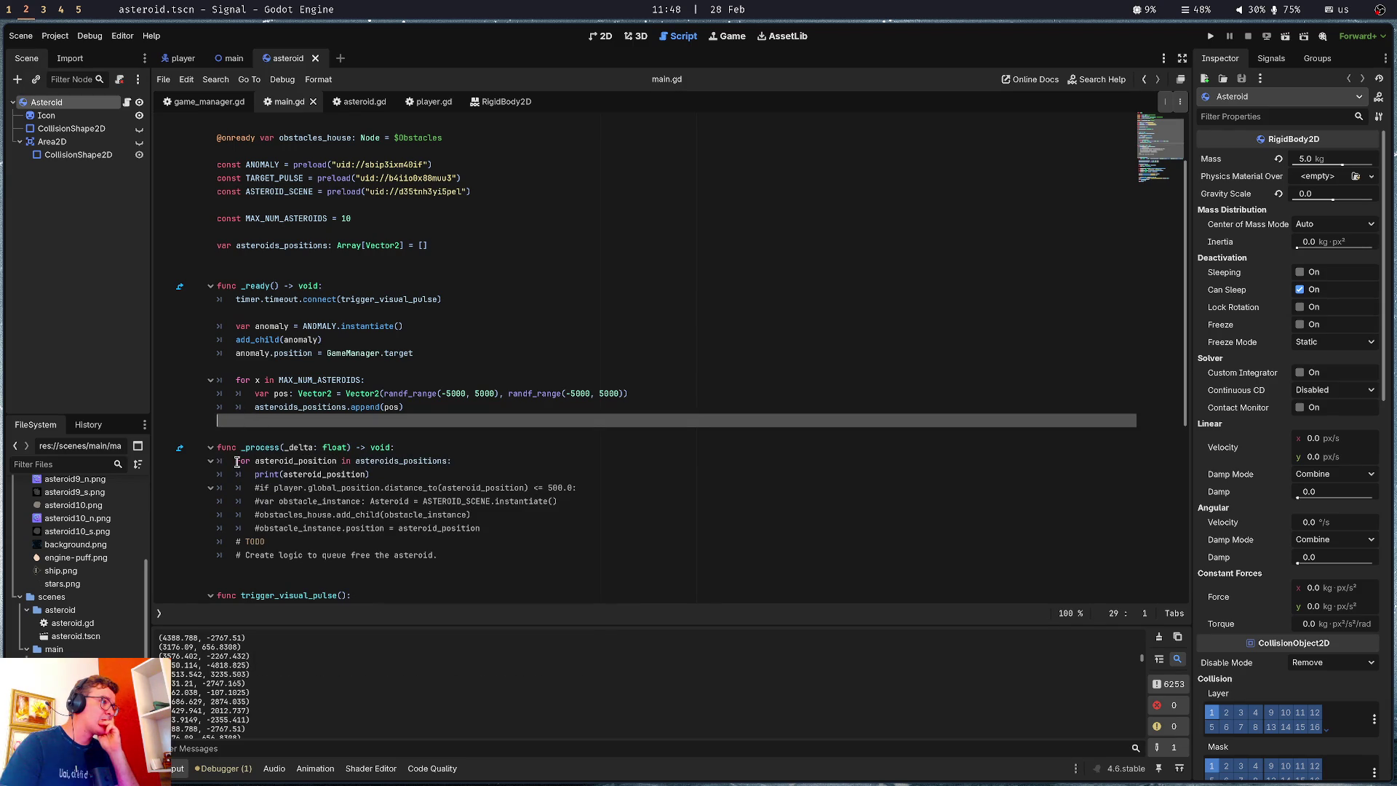
left_click(236, 460)
left_click(514, 463, "shift")
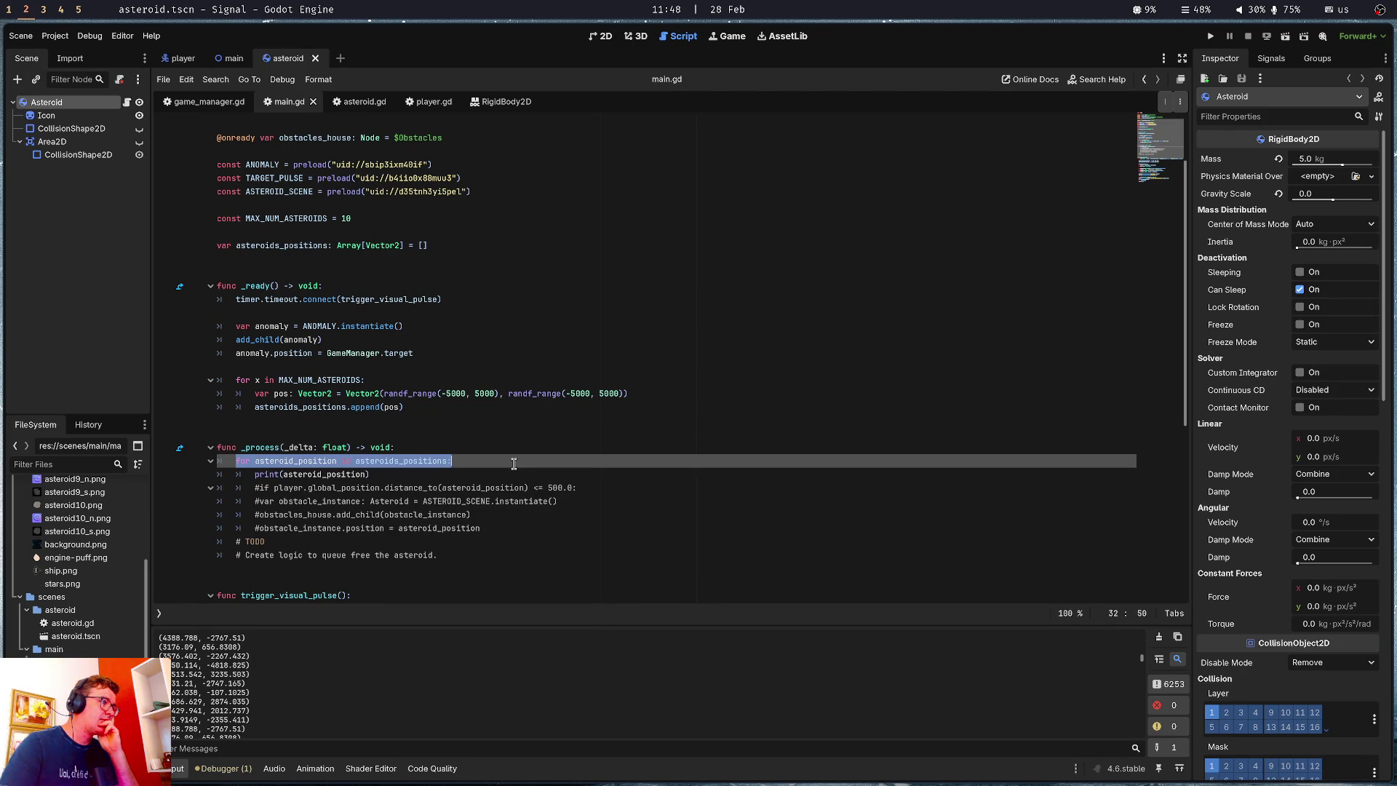
left_click(514, 435)
left_click_drag(439, 406, 121, 377)
left_click(520, 449)
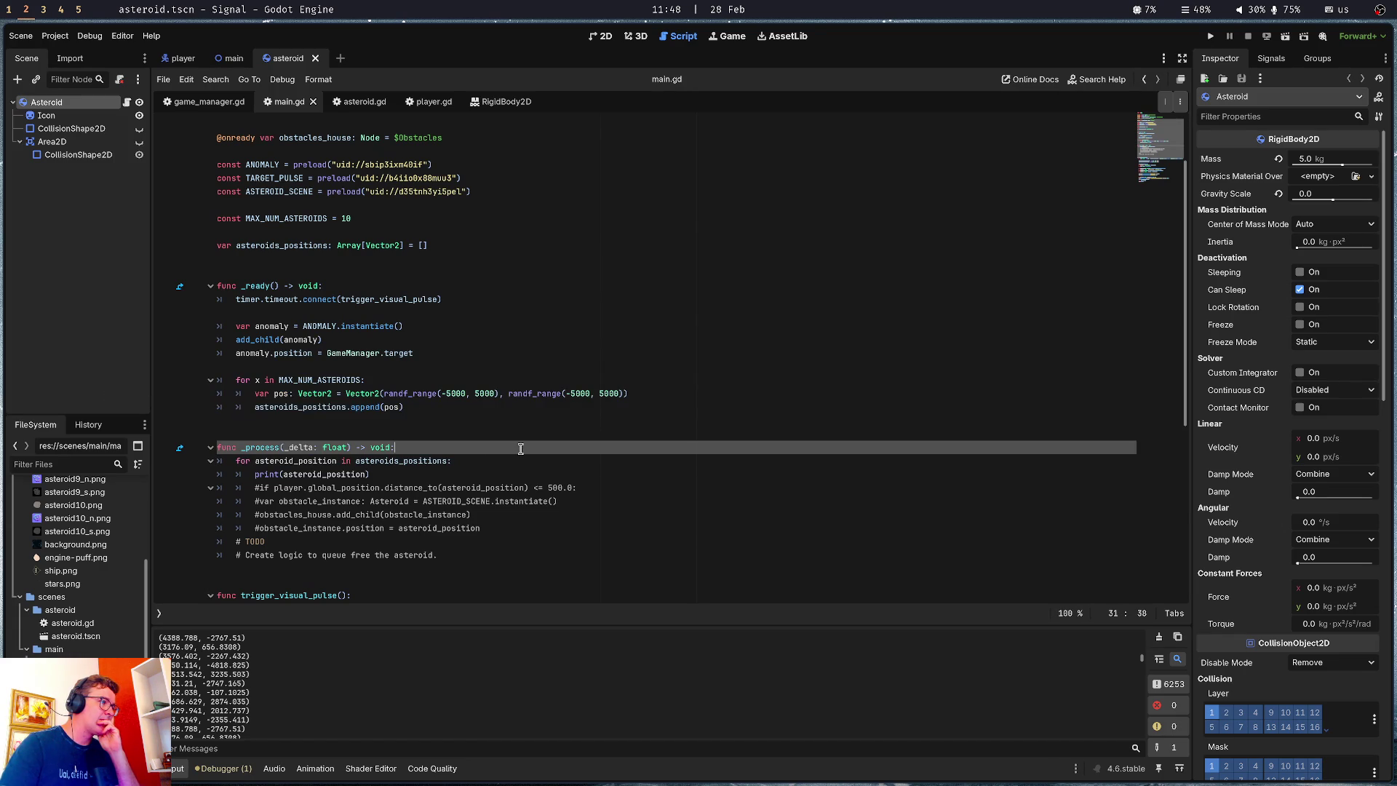
left_click(387, 475)
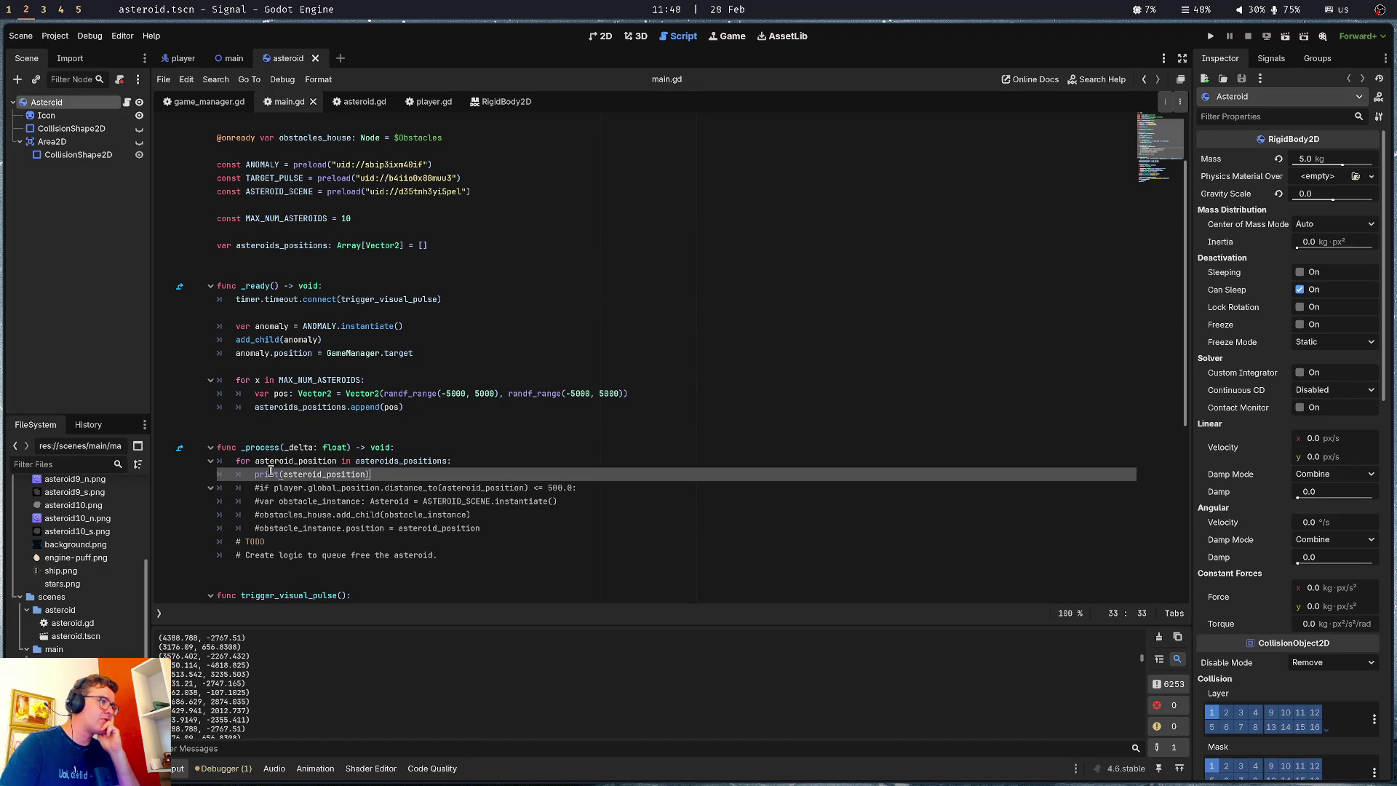
mouse_move(256, 476)
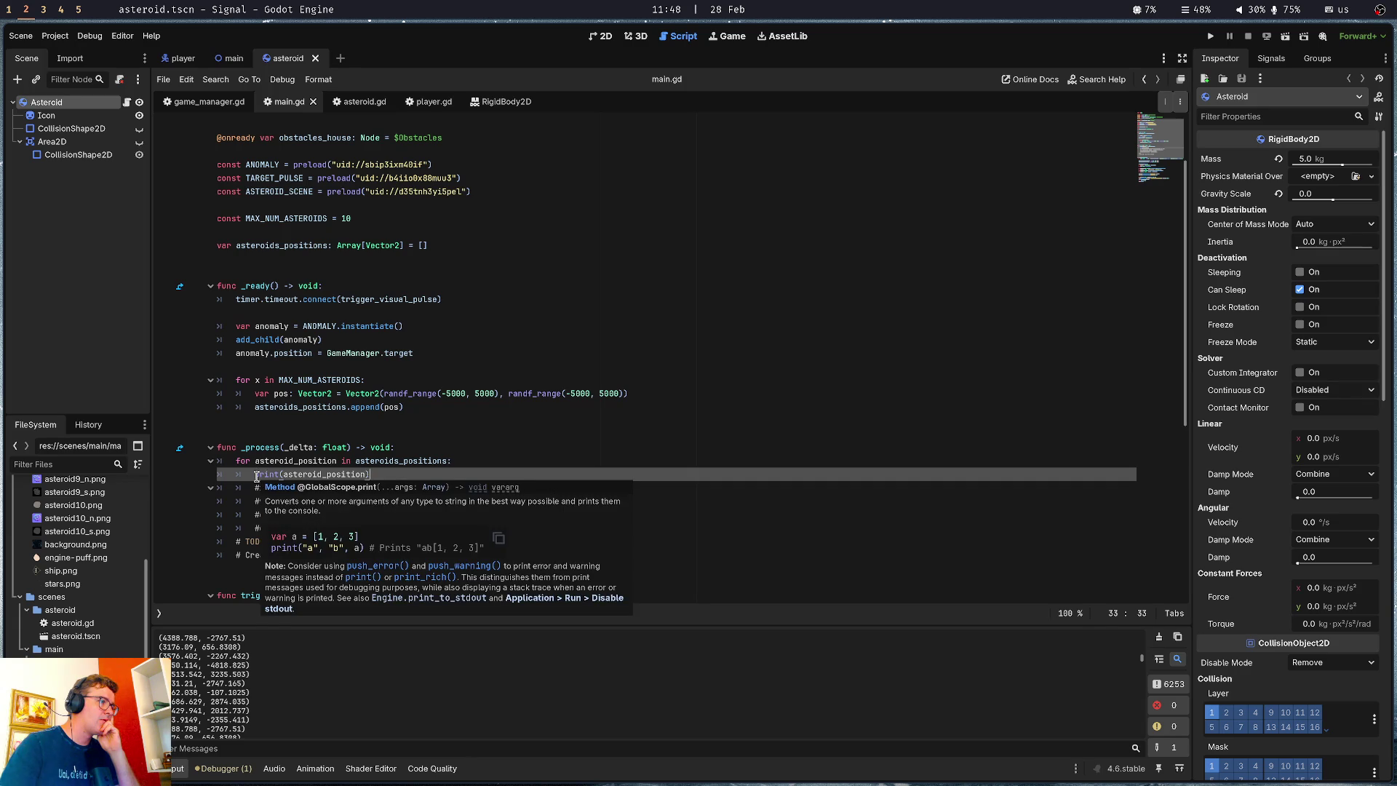
left_click_drag(253, 488, 597, 487)
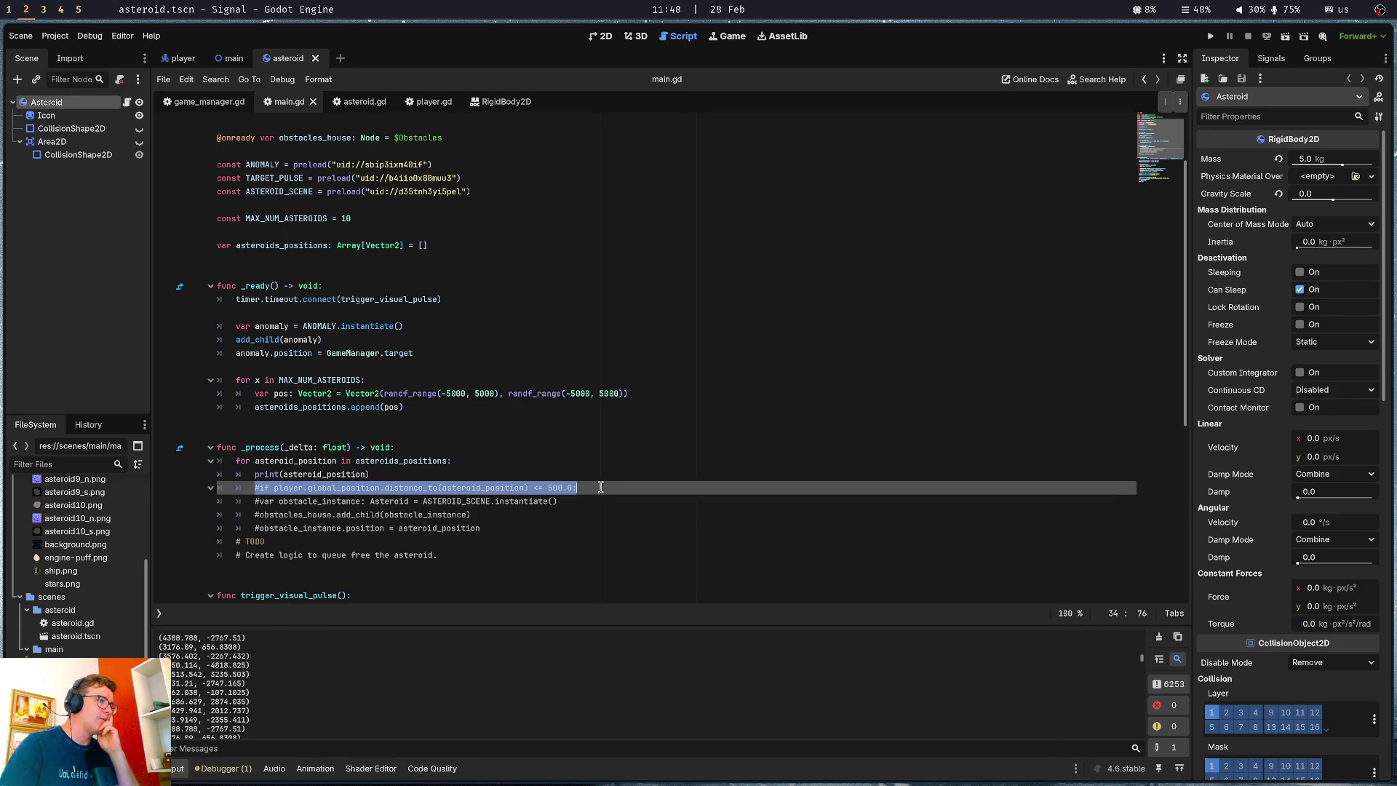
left_click(602, 488)
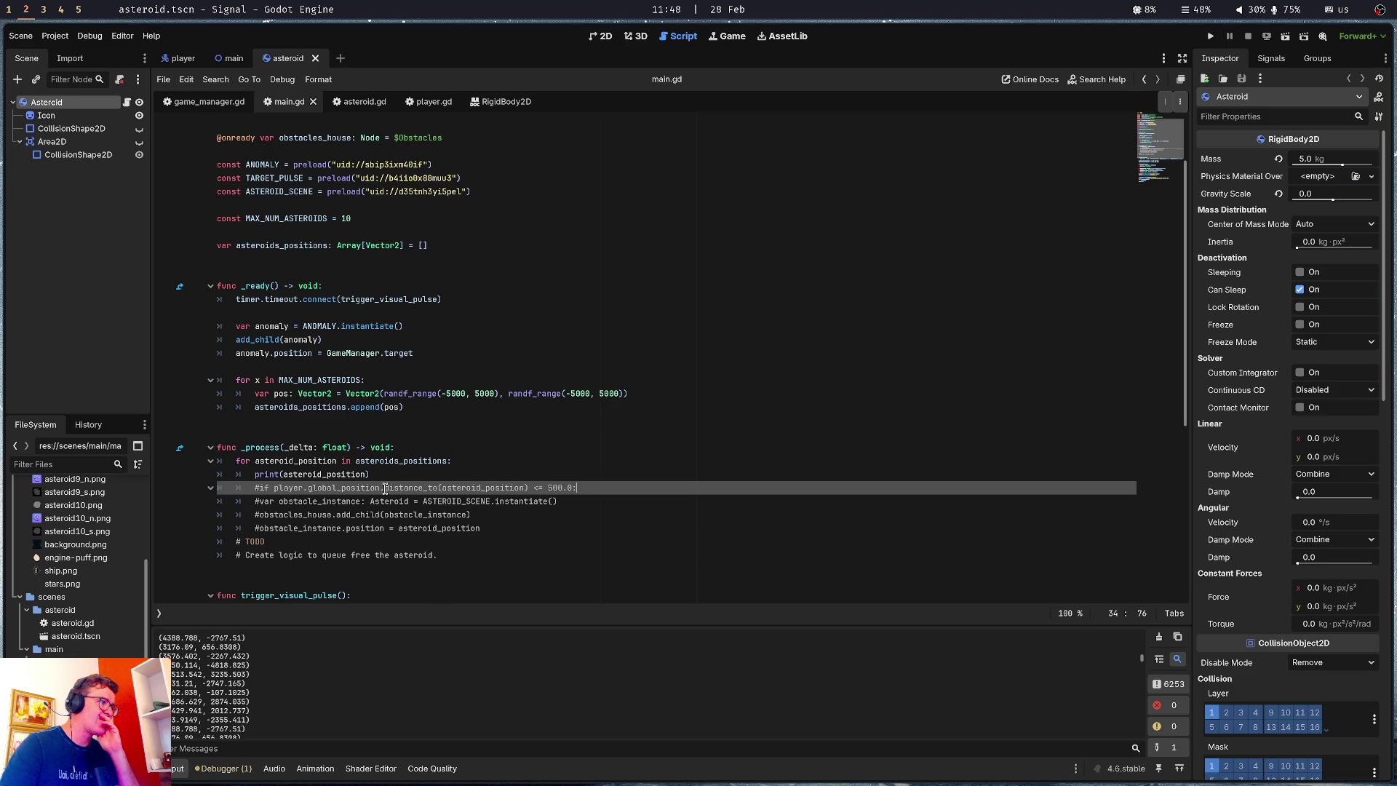
left_click(360, 460)
Uncomment the distance check, print "true" in it and "false" in a new else branch, and save
left_click(259, 487)
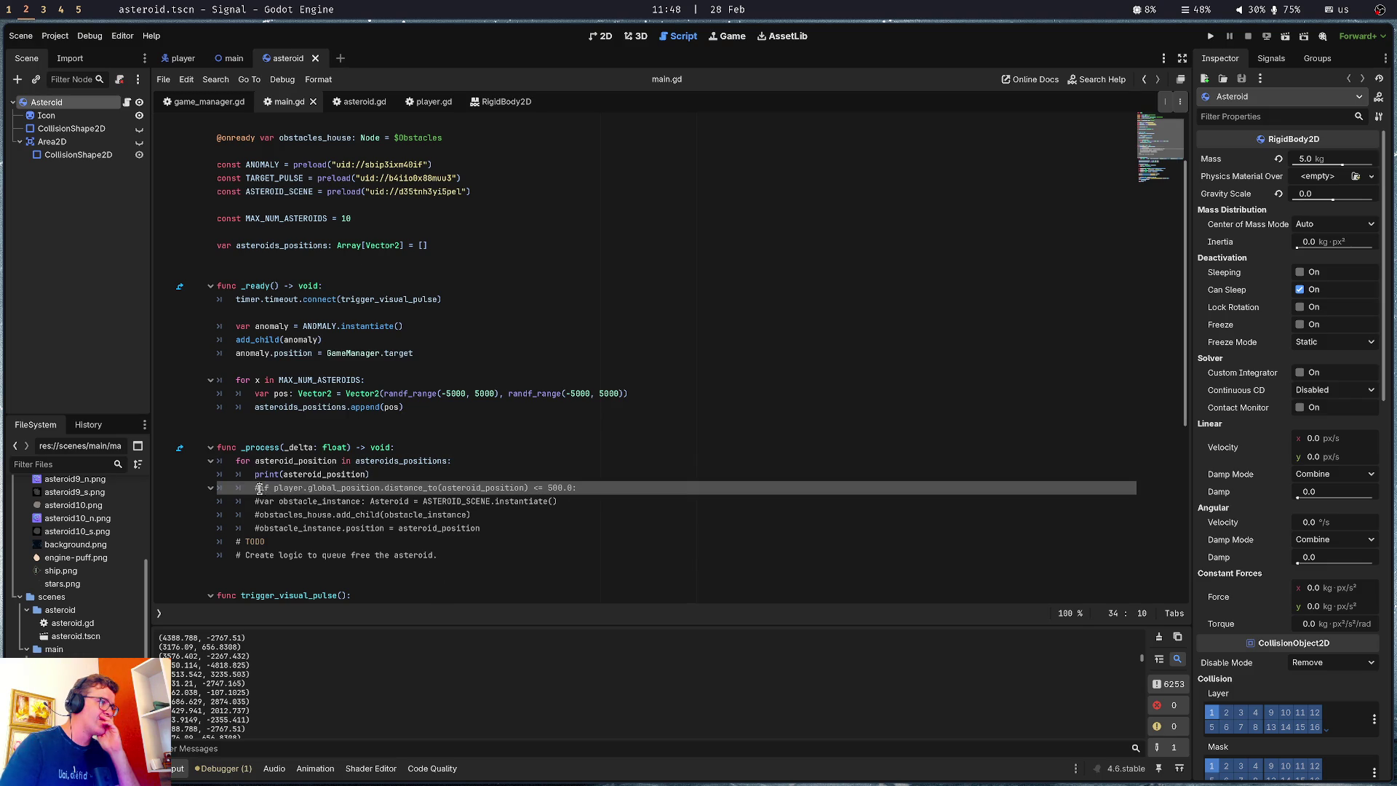
key("BackSpace")
key("Up")
key("ctrl+shift+k")
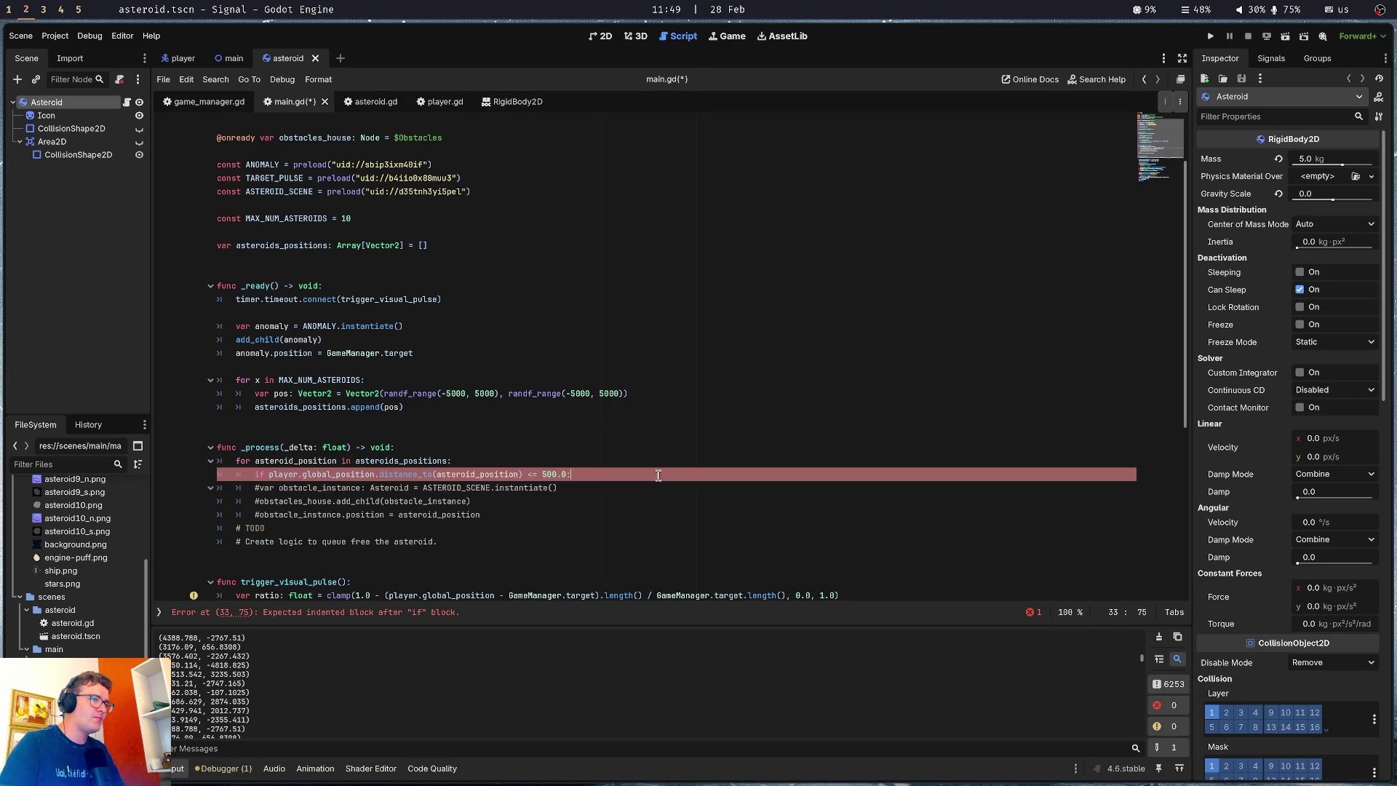
key("Return")
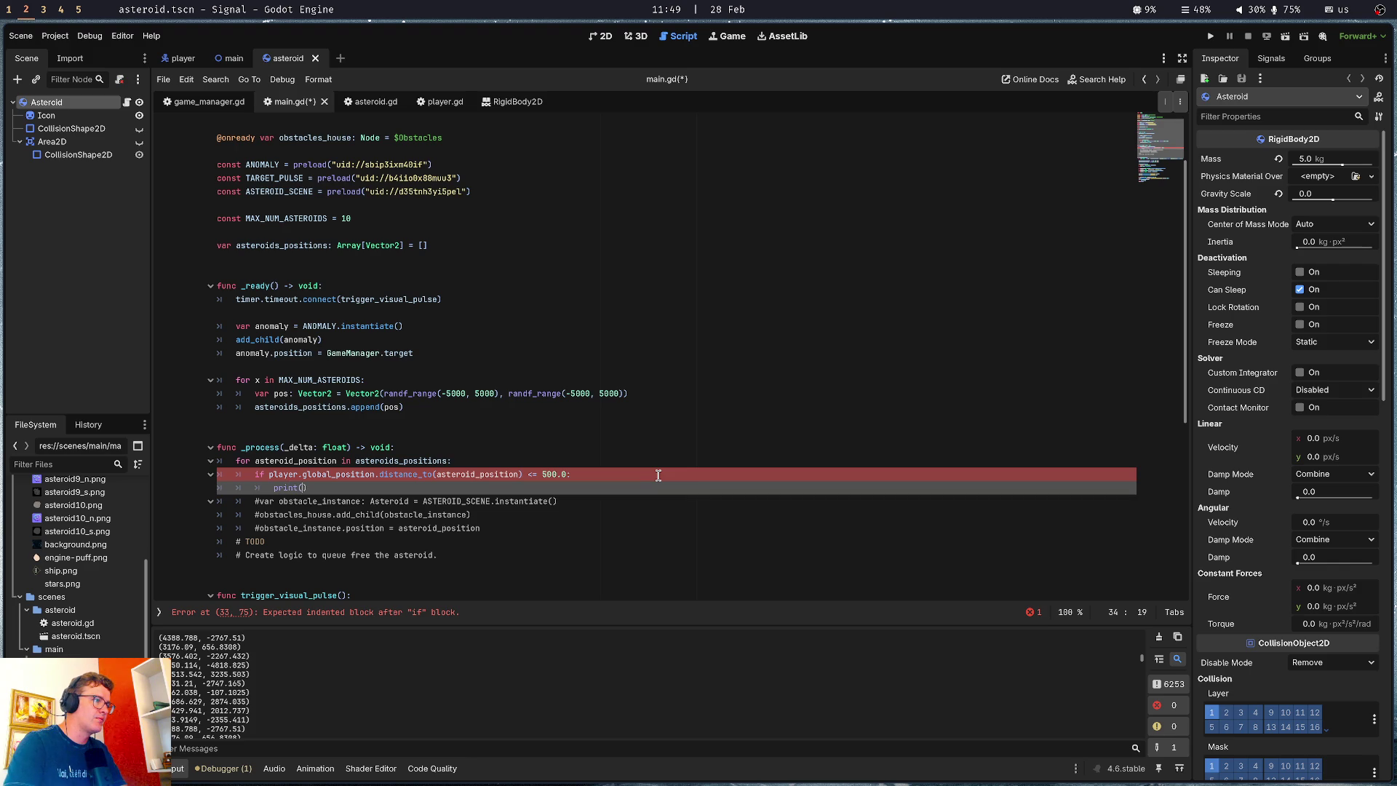
type("\"true")
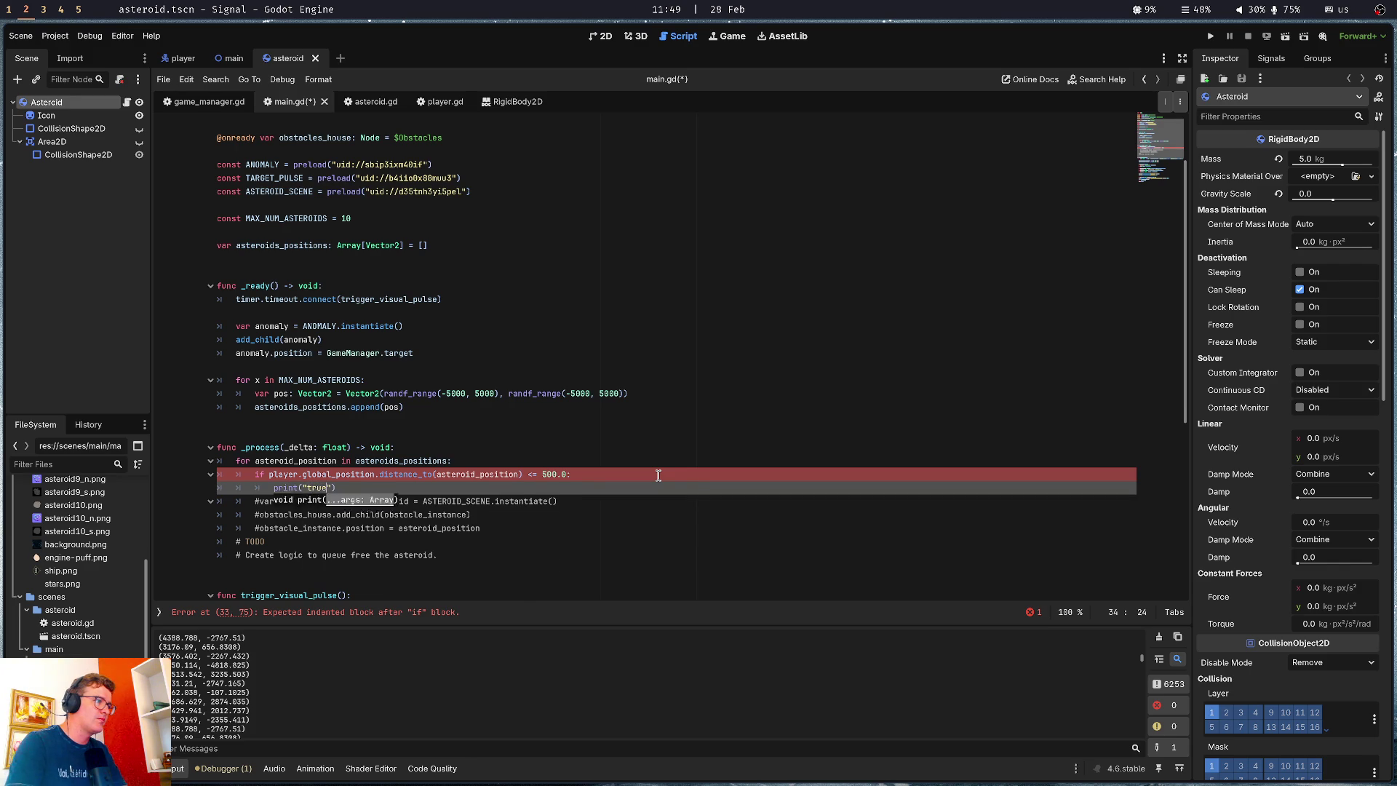
key("Return")
key("BackSpace")
type("else:")
key("Return")
type("nt(\"false")
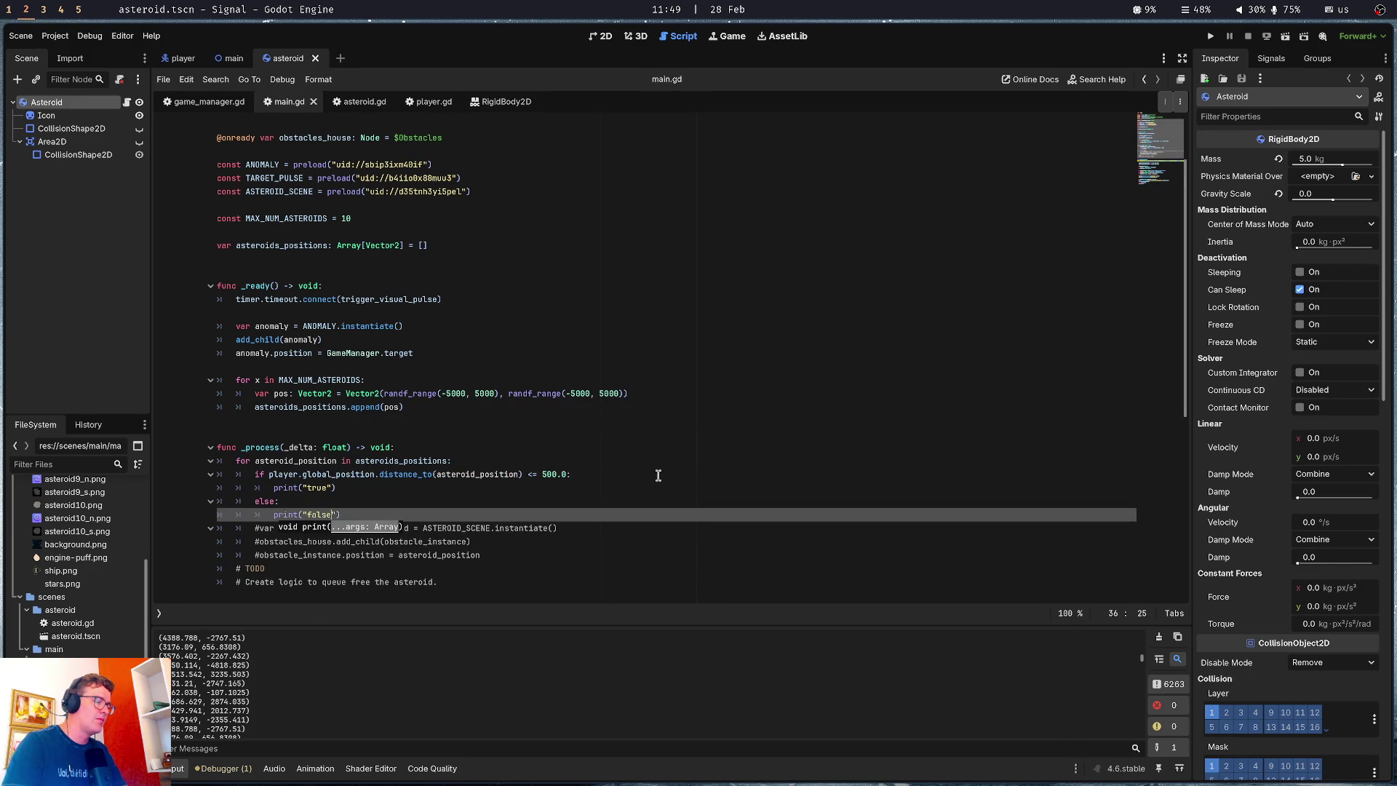
key("ctrl+s")
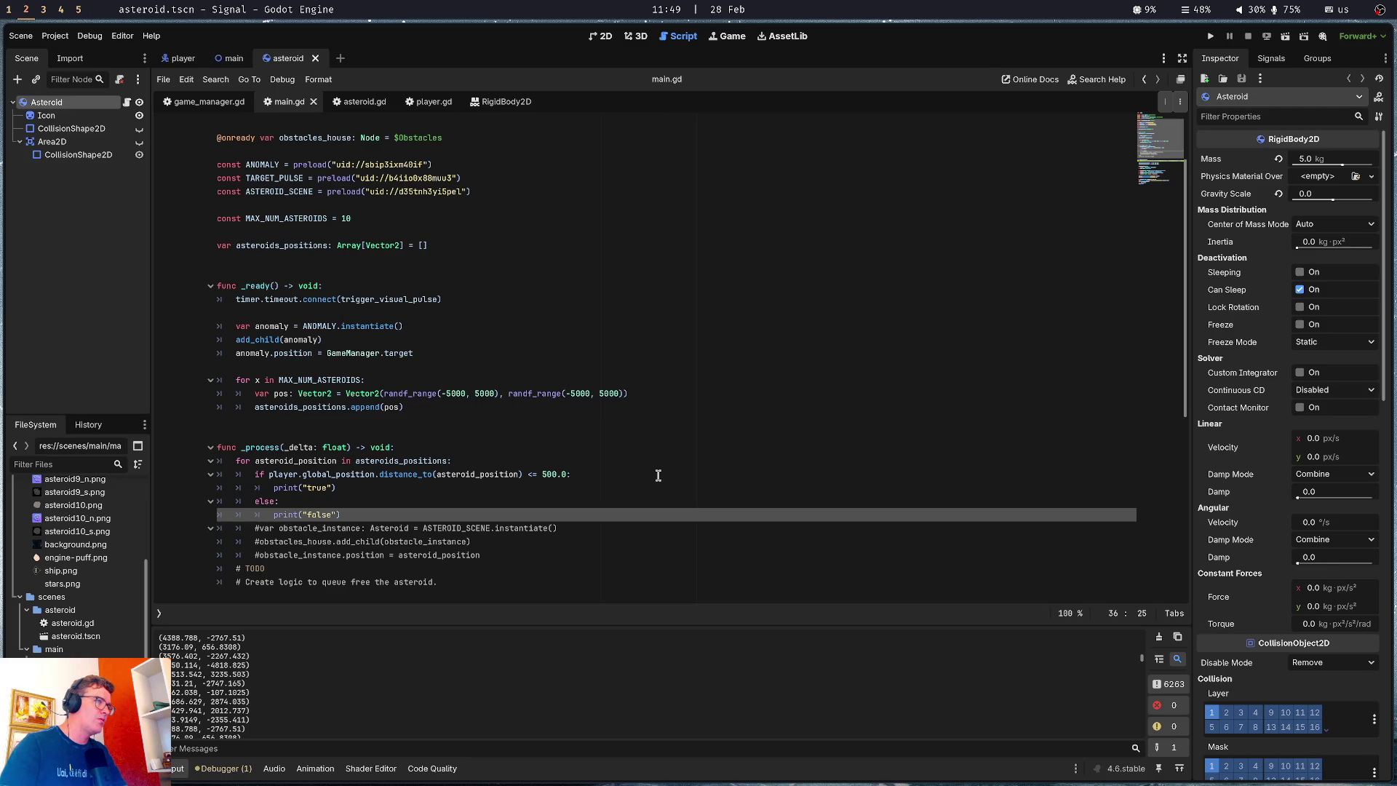
Run the game to test the true/false output with 10 asteroids
left_click(552, 446)
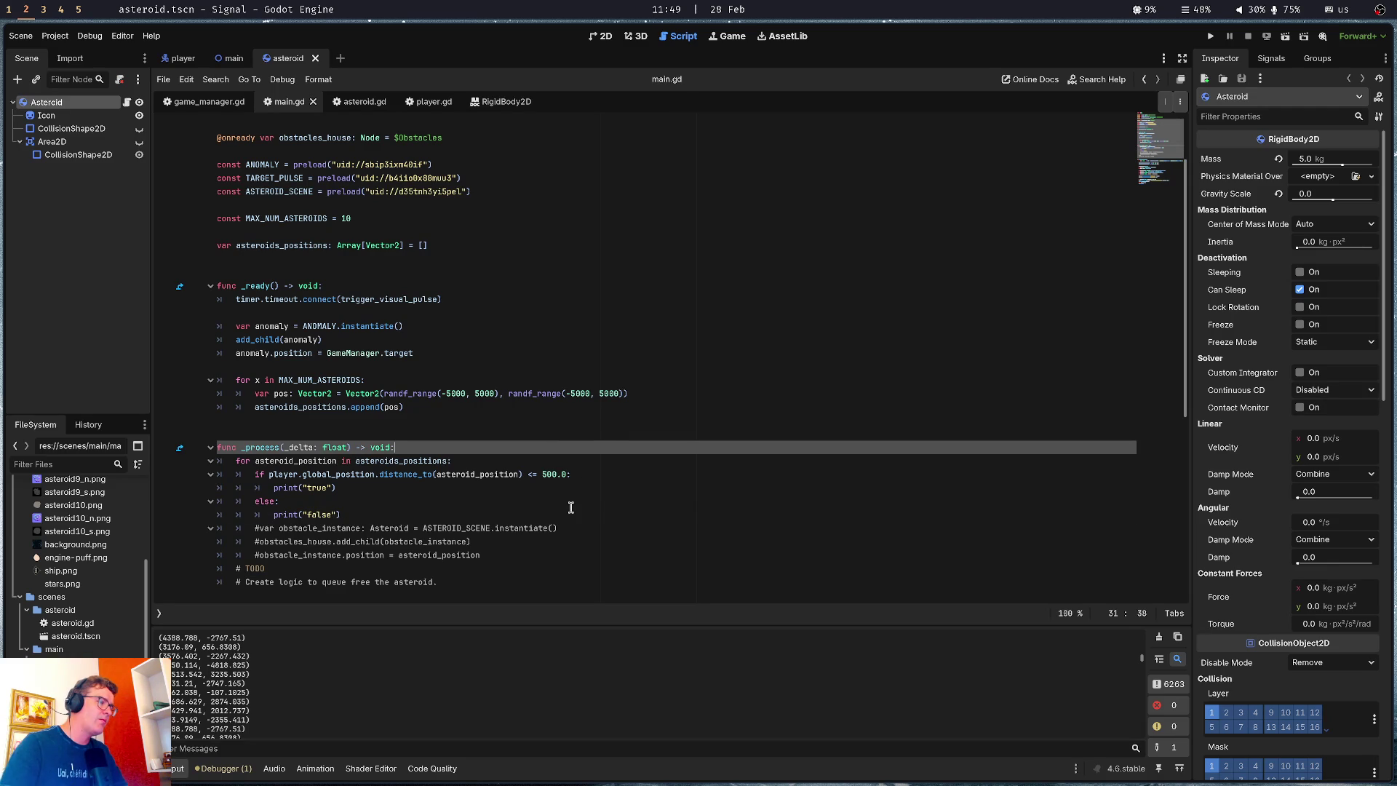
left_click(346, 220)
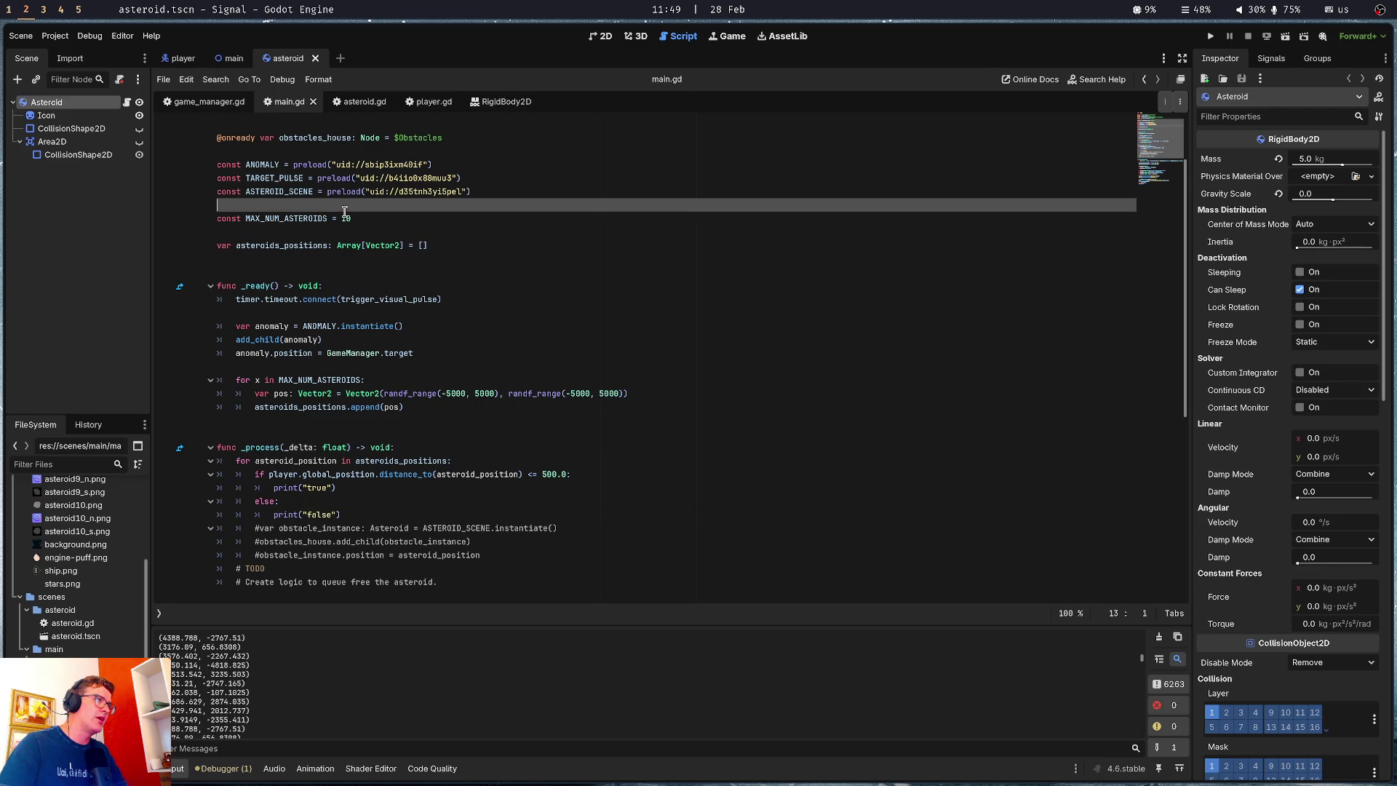
double_click(346, 220)
left_click(475, 356)
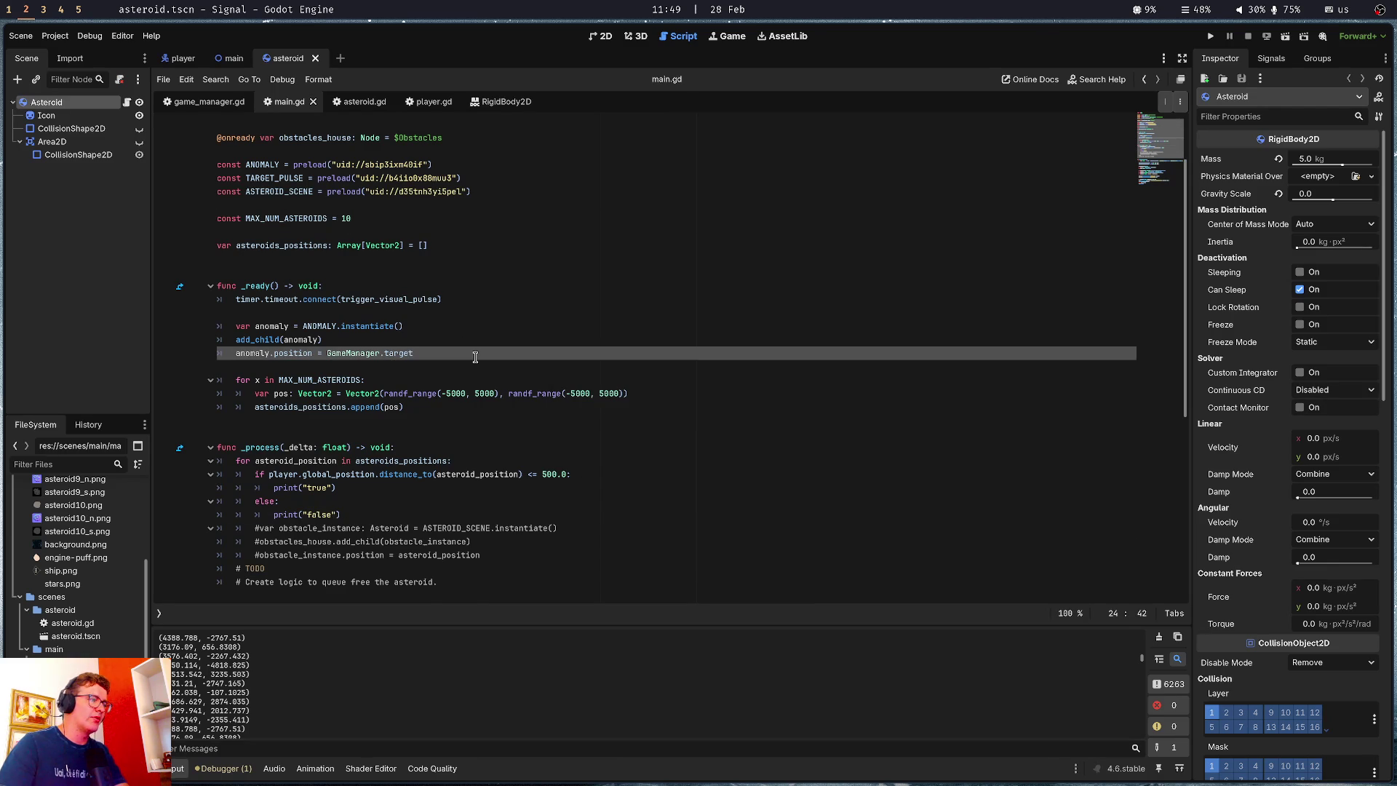
key("F5")
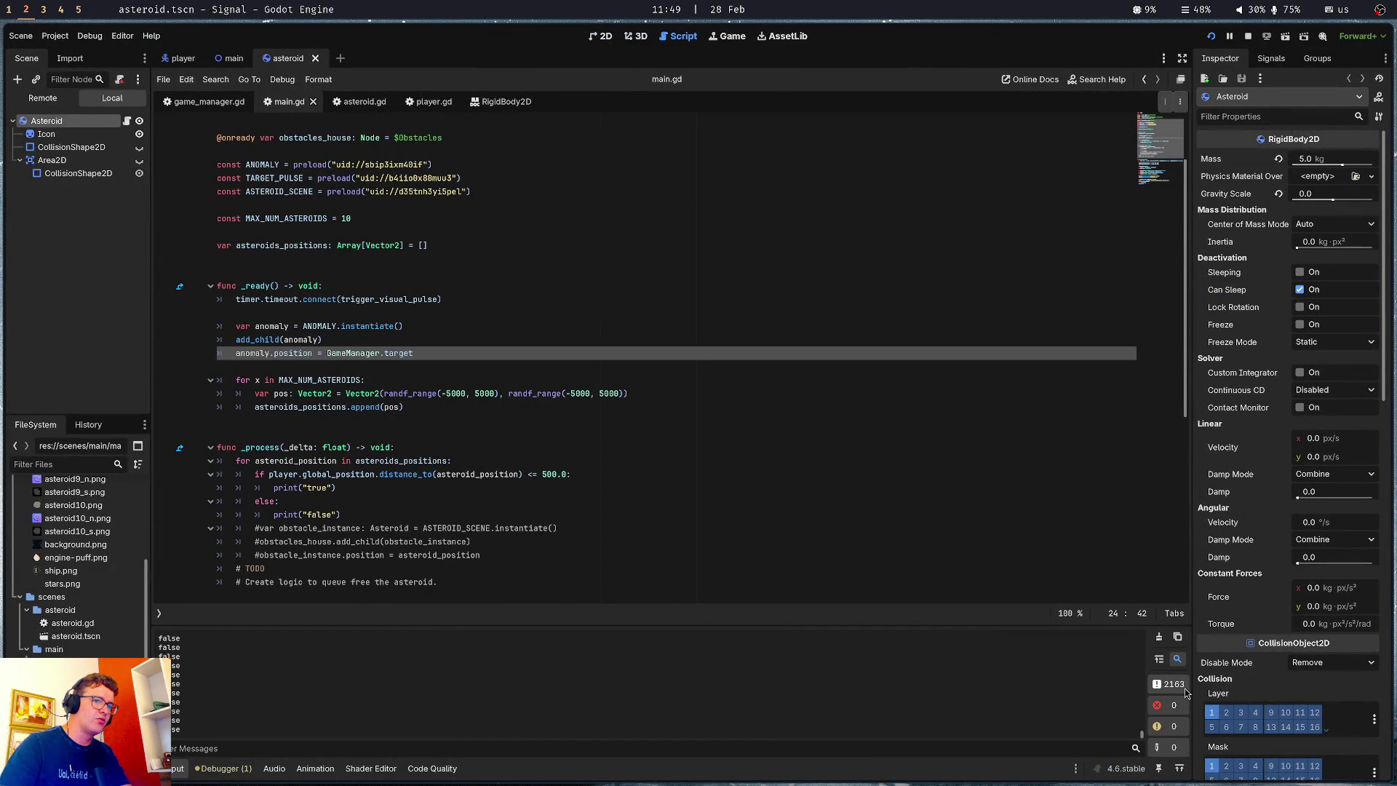
Stop the game and review the repeated false lines in the Output panel
left_click(1247, 37)
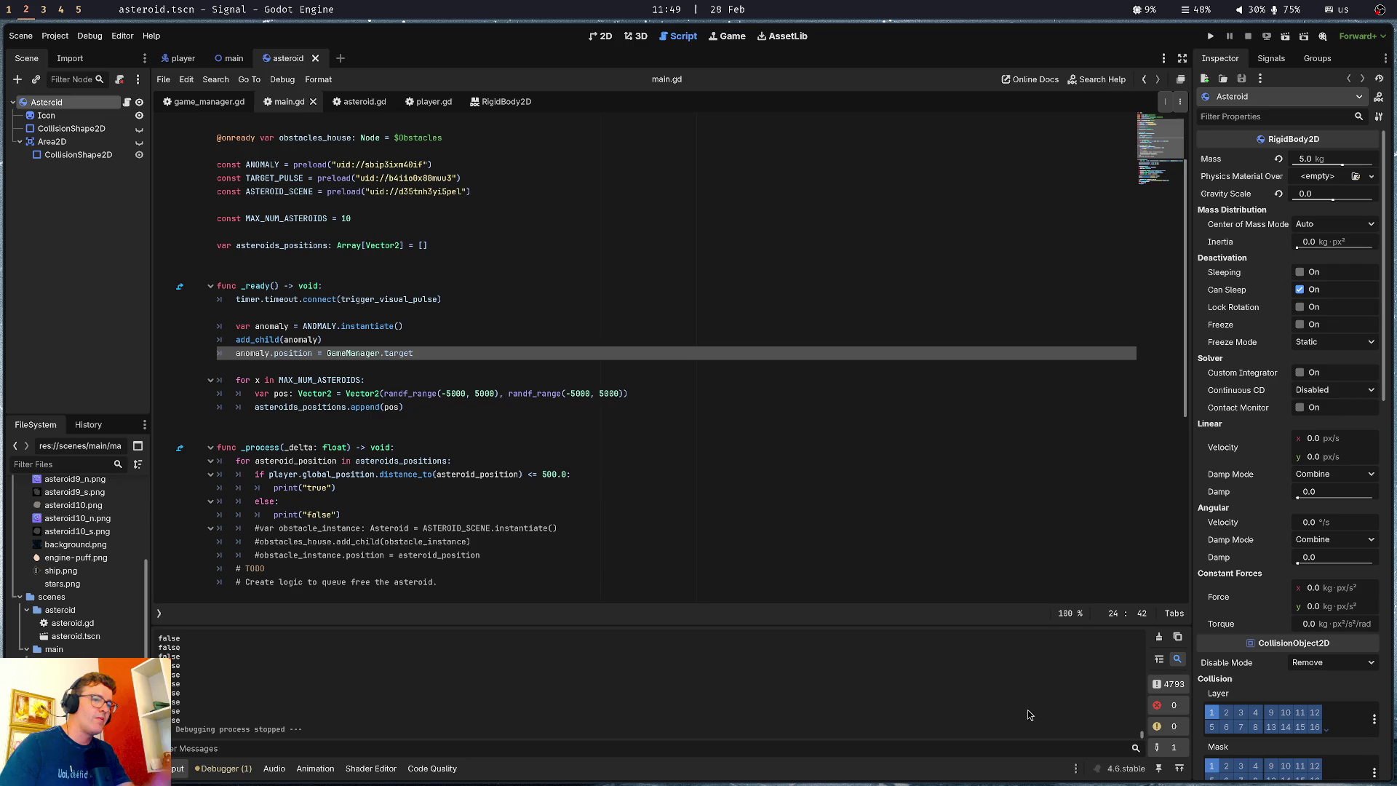
left_click_drag(1140, 740, 1132, 602)
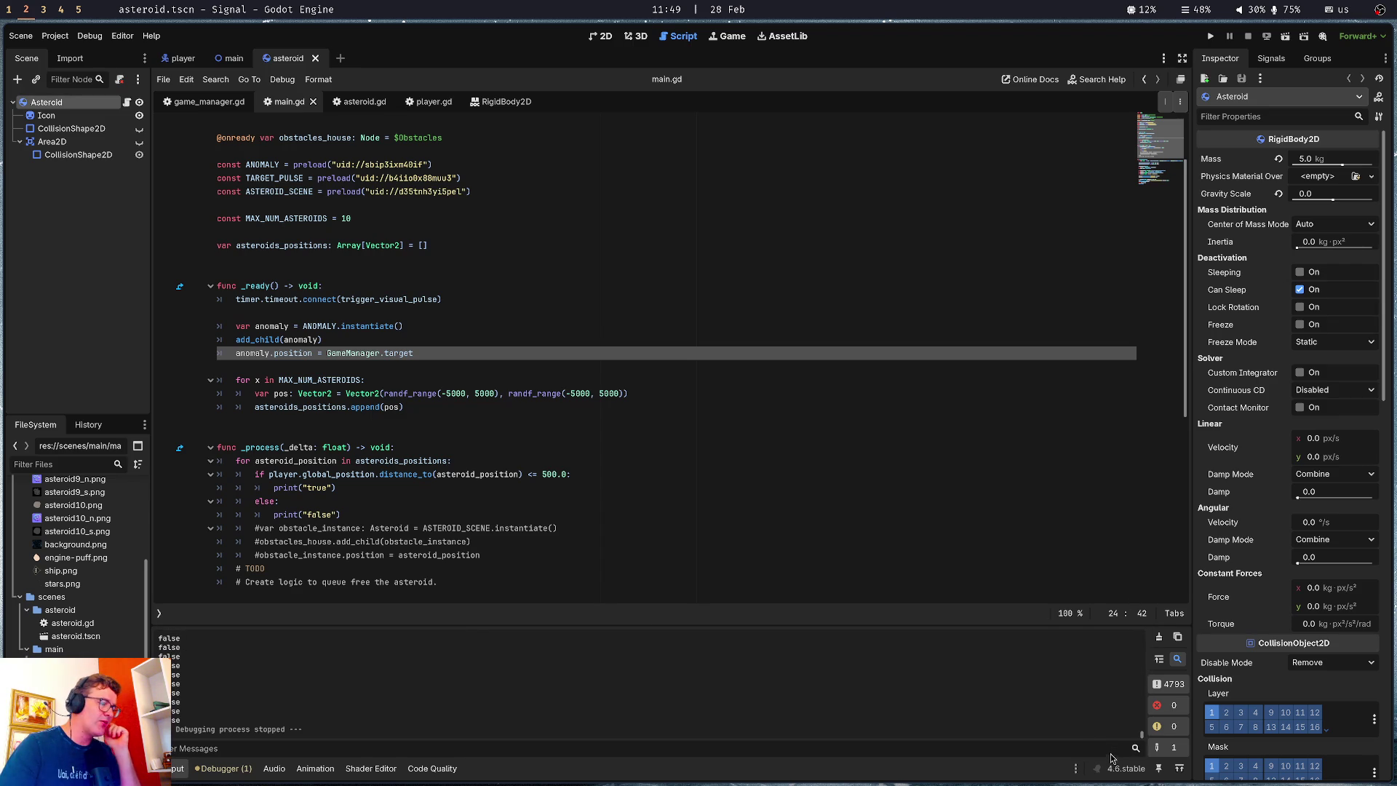
left_click(351, 483)
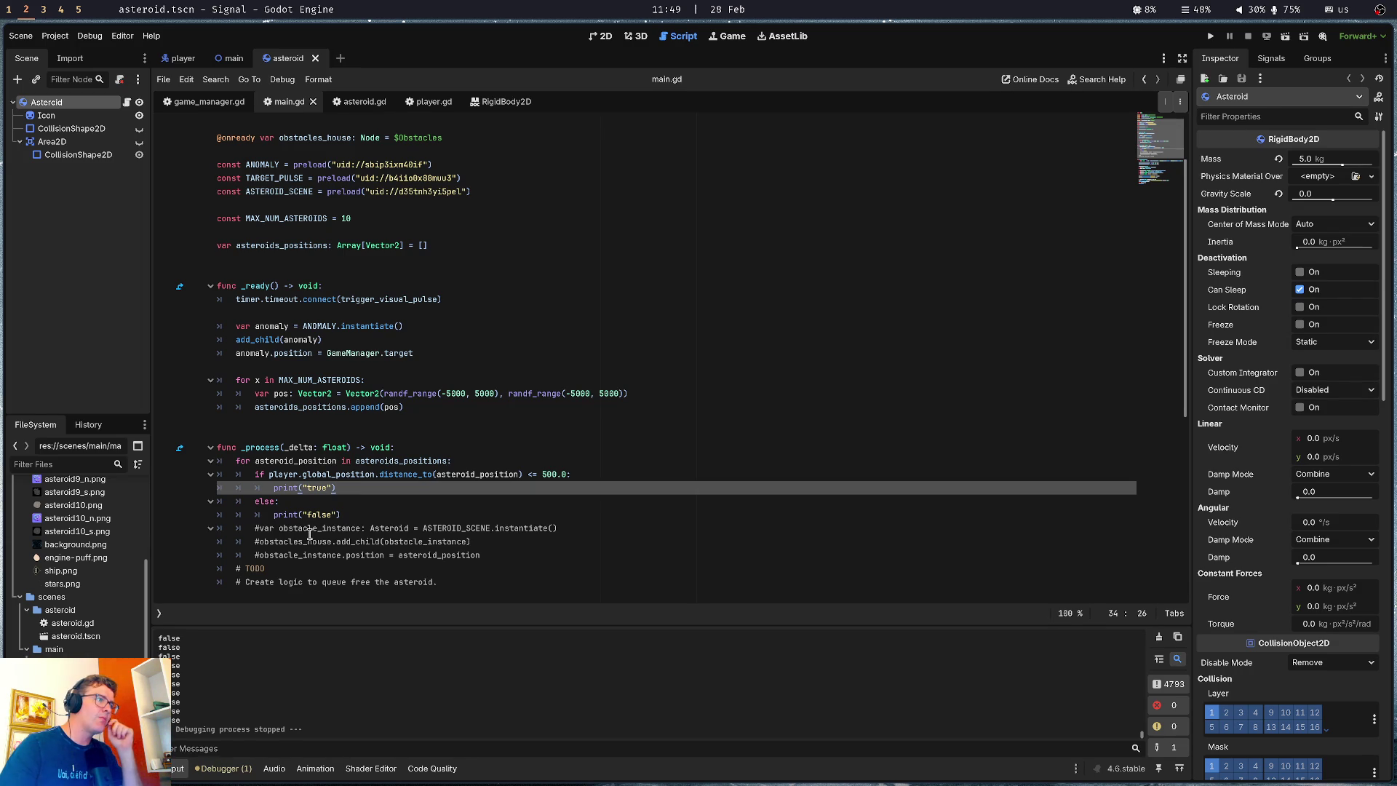
left_click_drag(255, 528, 562, 523)
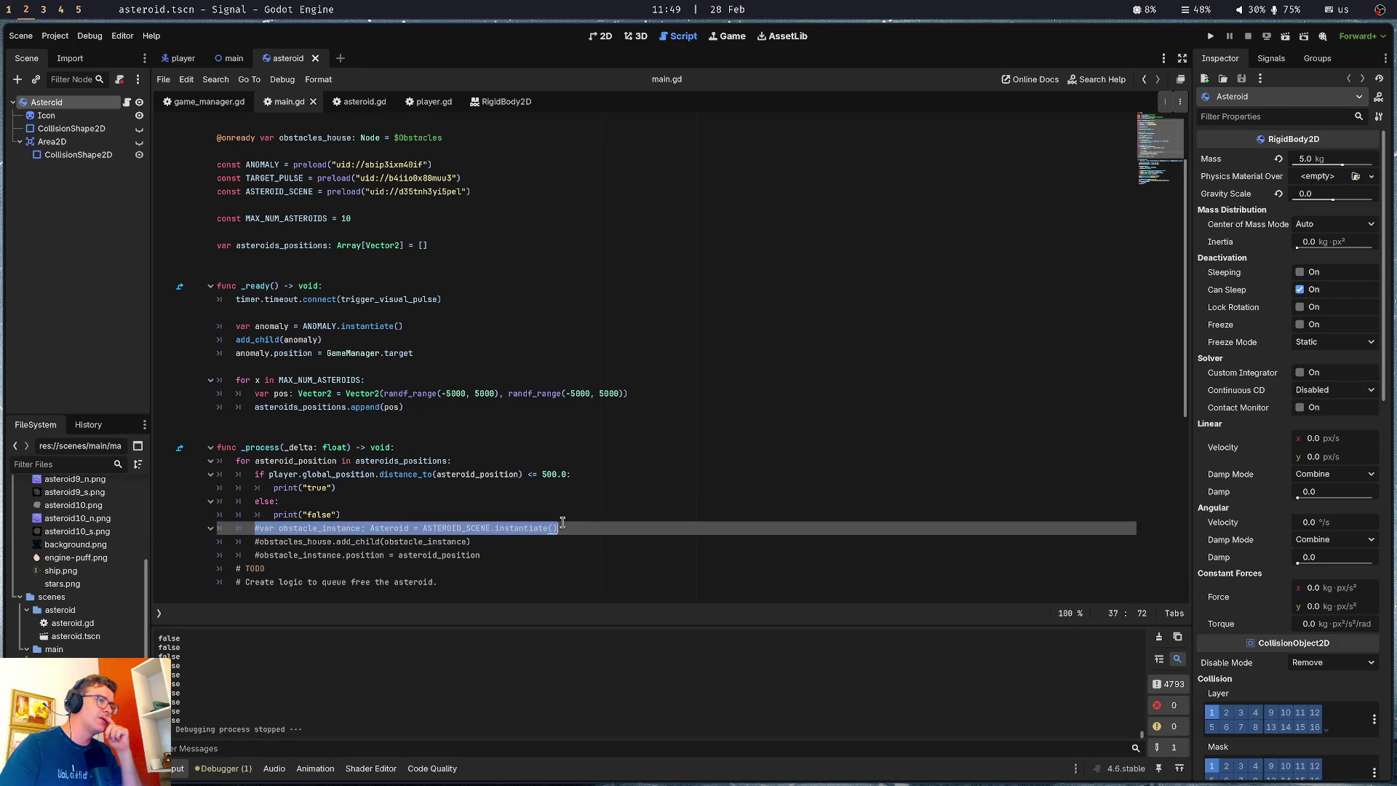
left_click(564, 524)
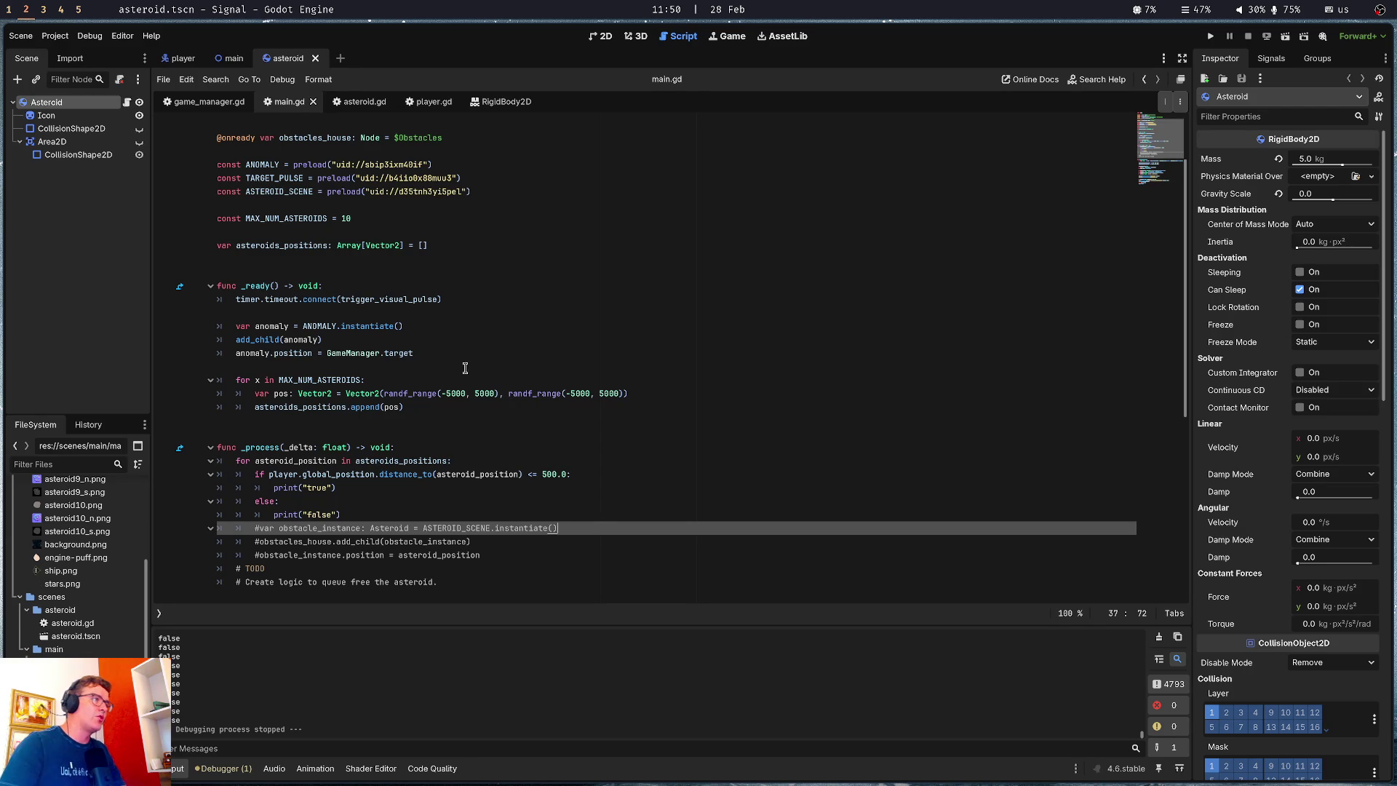
left_click(475, 249)
Add var asteroids_positions_2: Dictionary[Asteroid, Vector2] = {} below the positions array and save
key("Return")
type("var as")
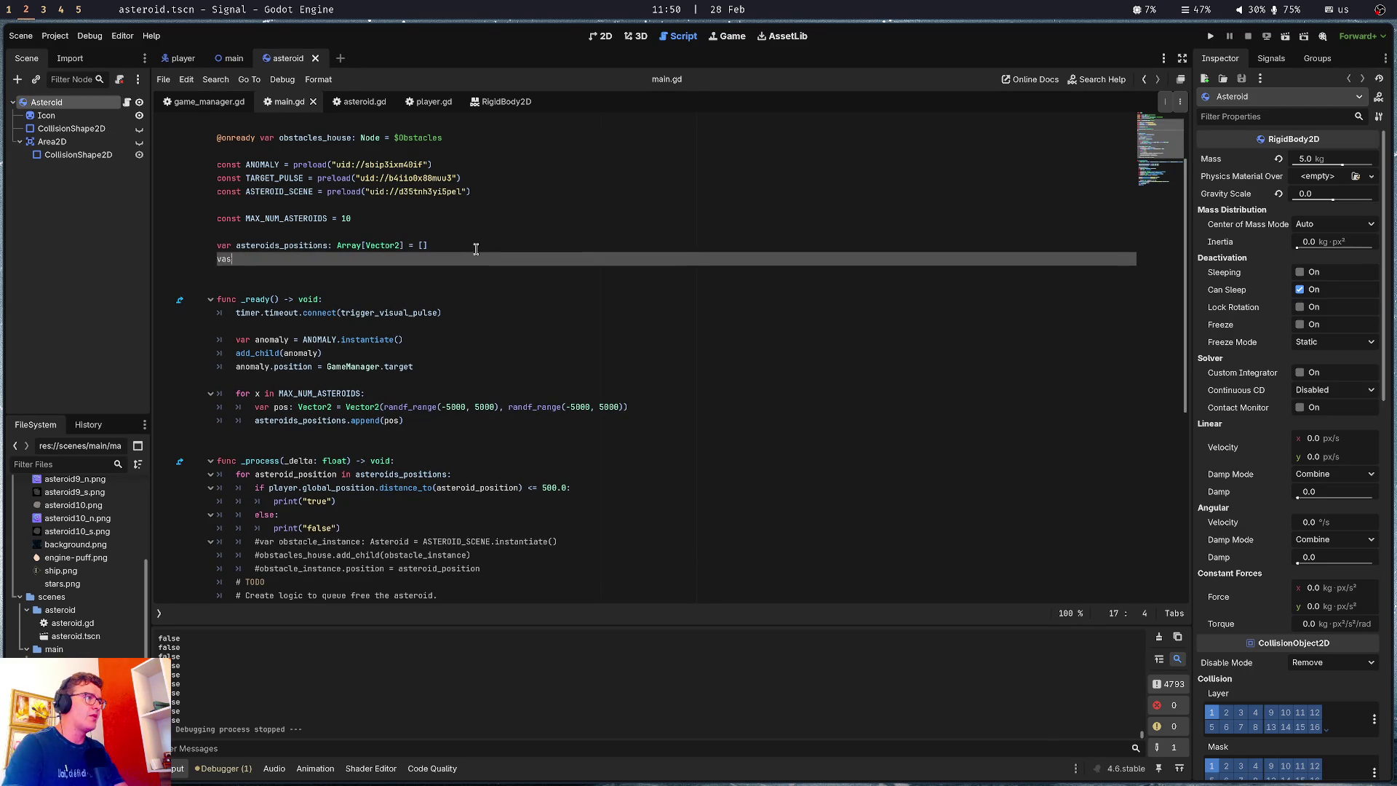
type("te")
type("ro")
type("oi")
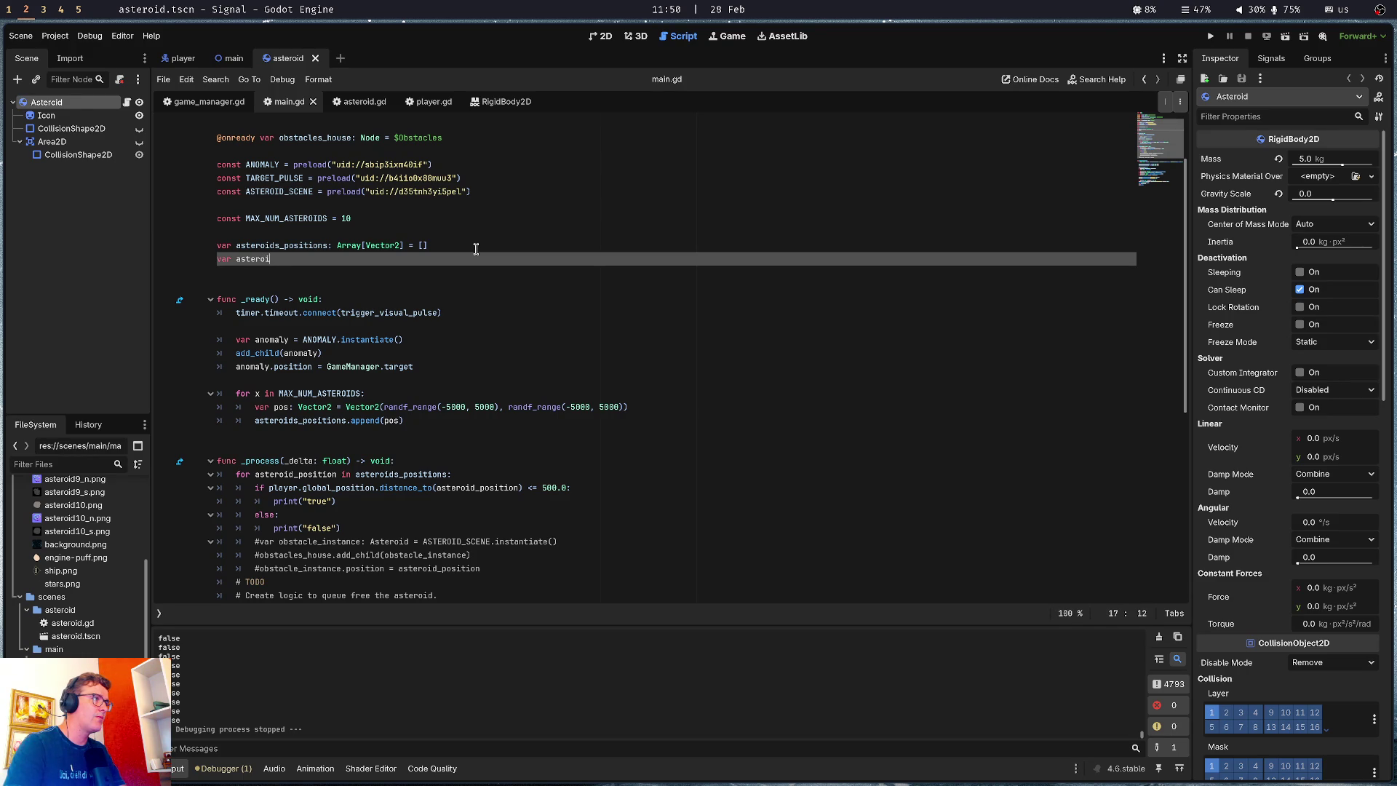
type("ds_po")
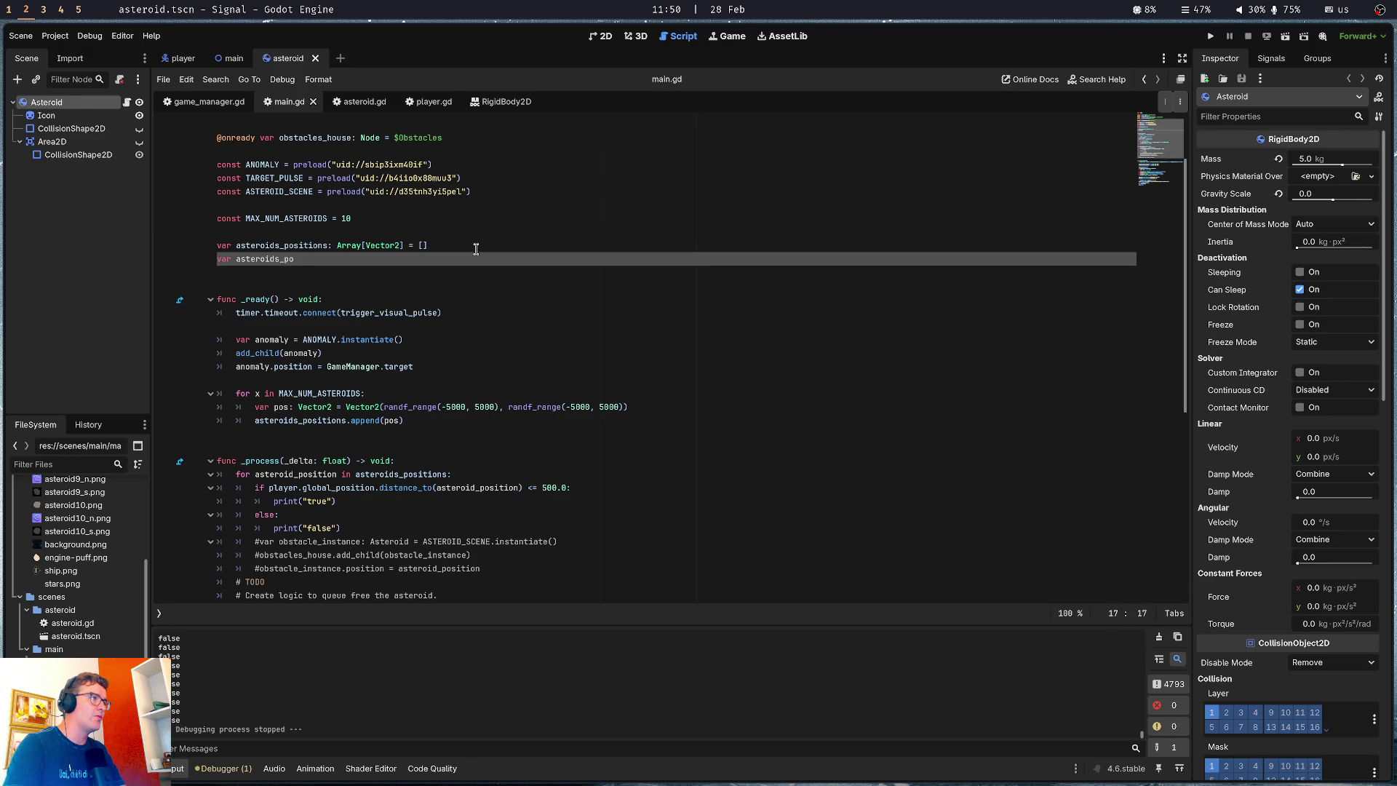
type("sitions_2")
type(":Diction")
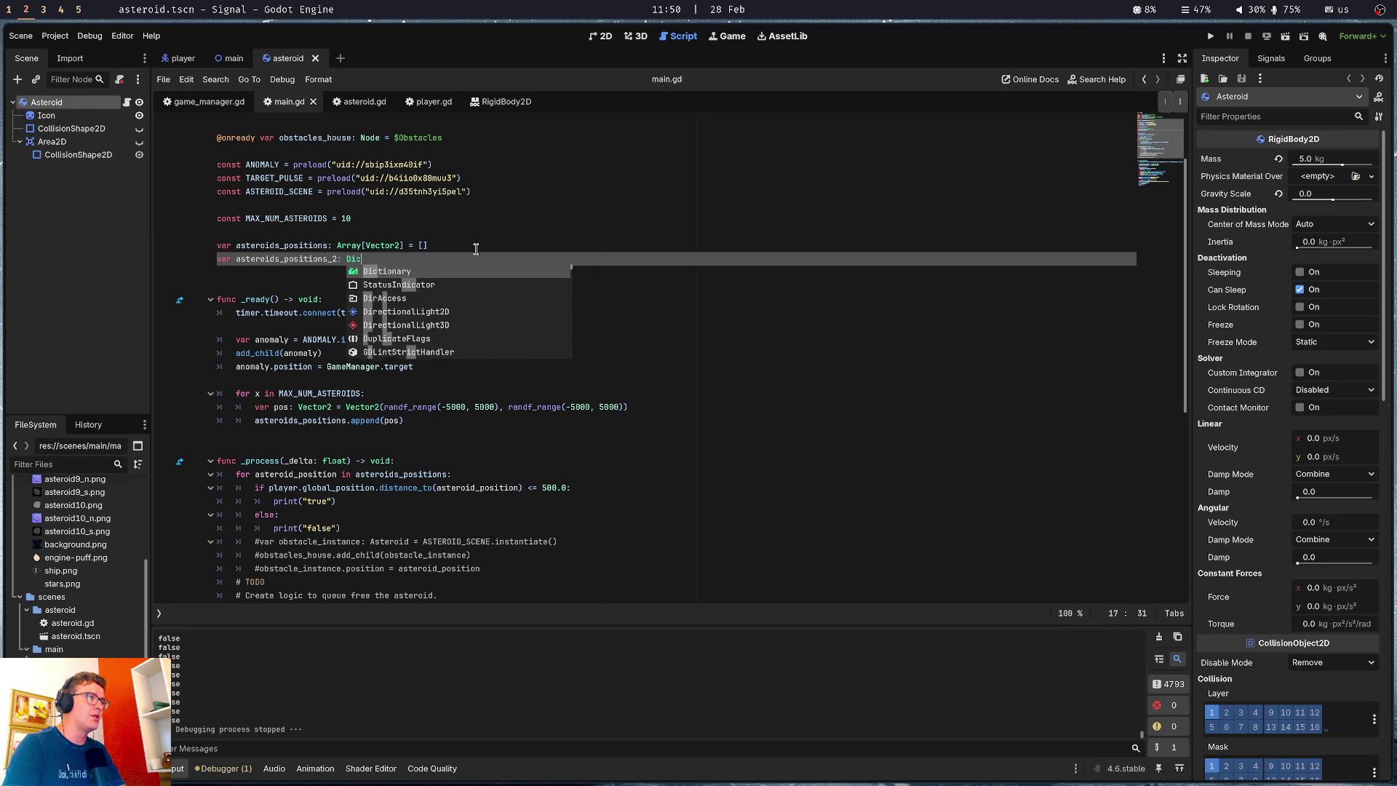
key("Return")
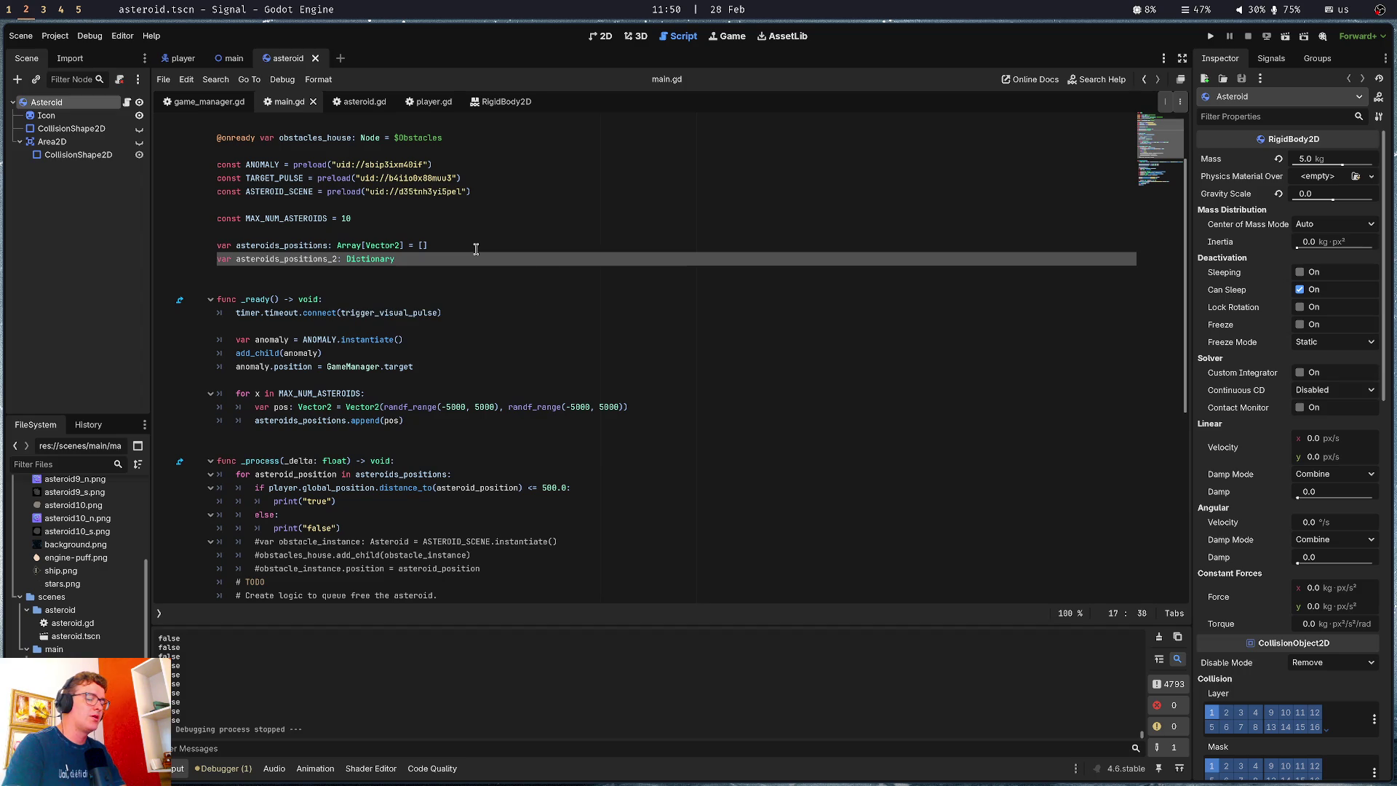
type("Asd")
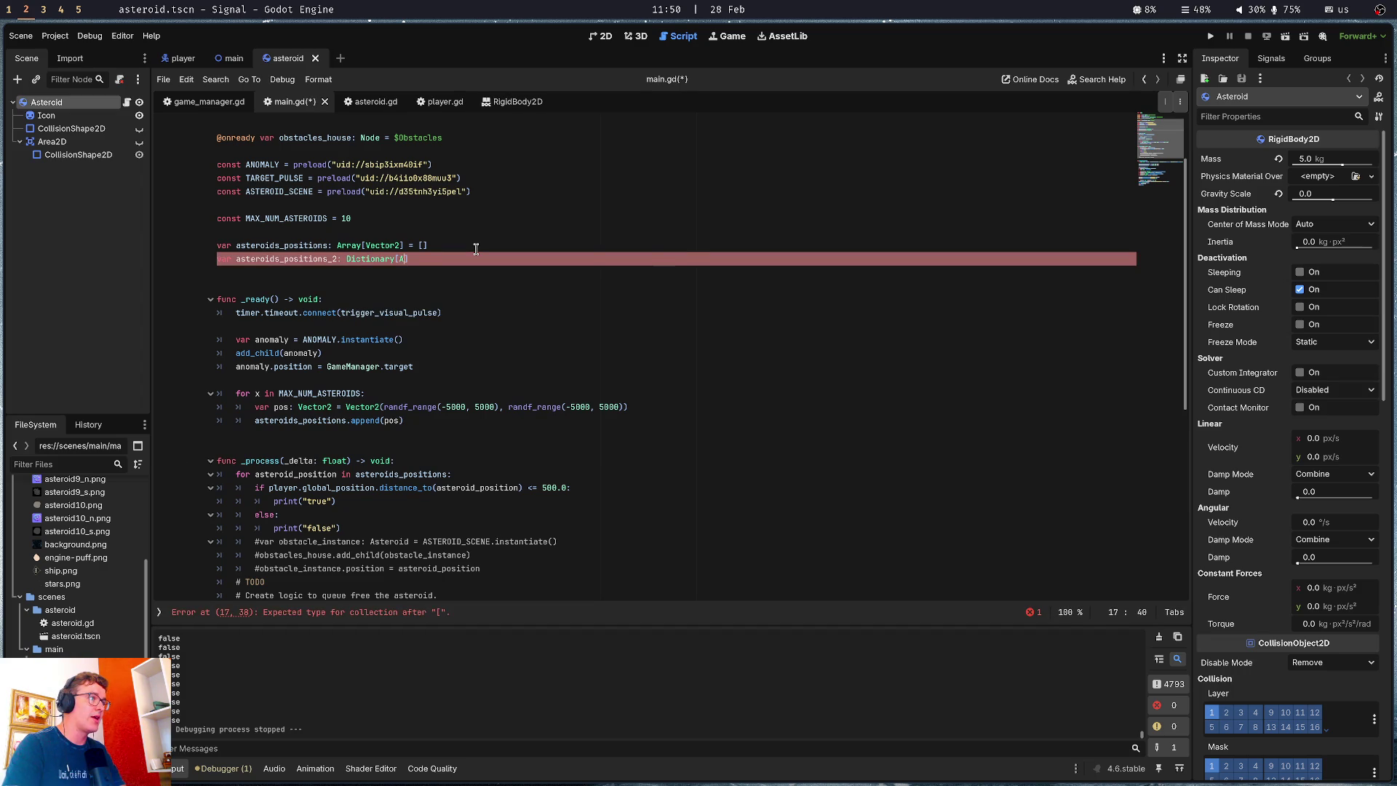
key("BackSpace")
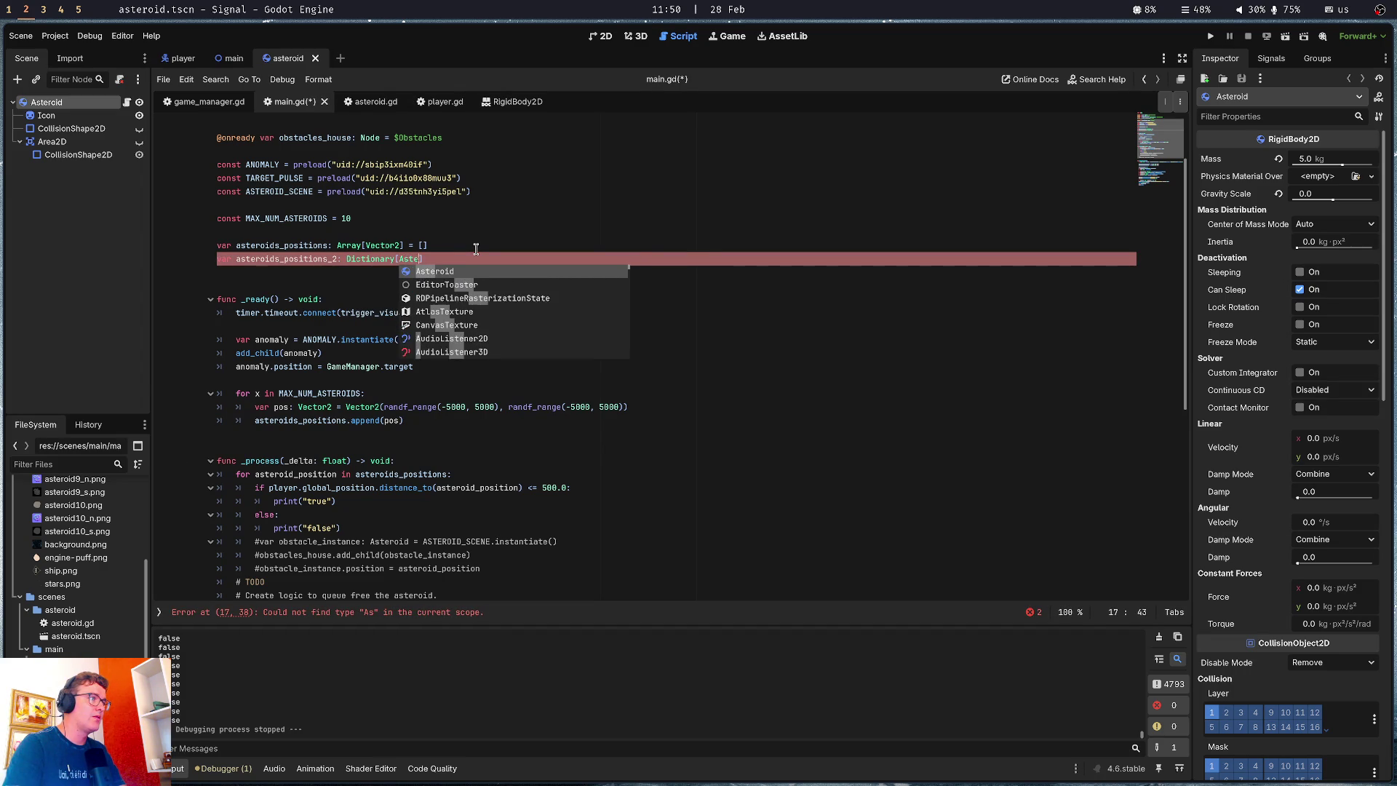
key("Return")
type(", Vector2")
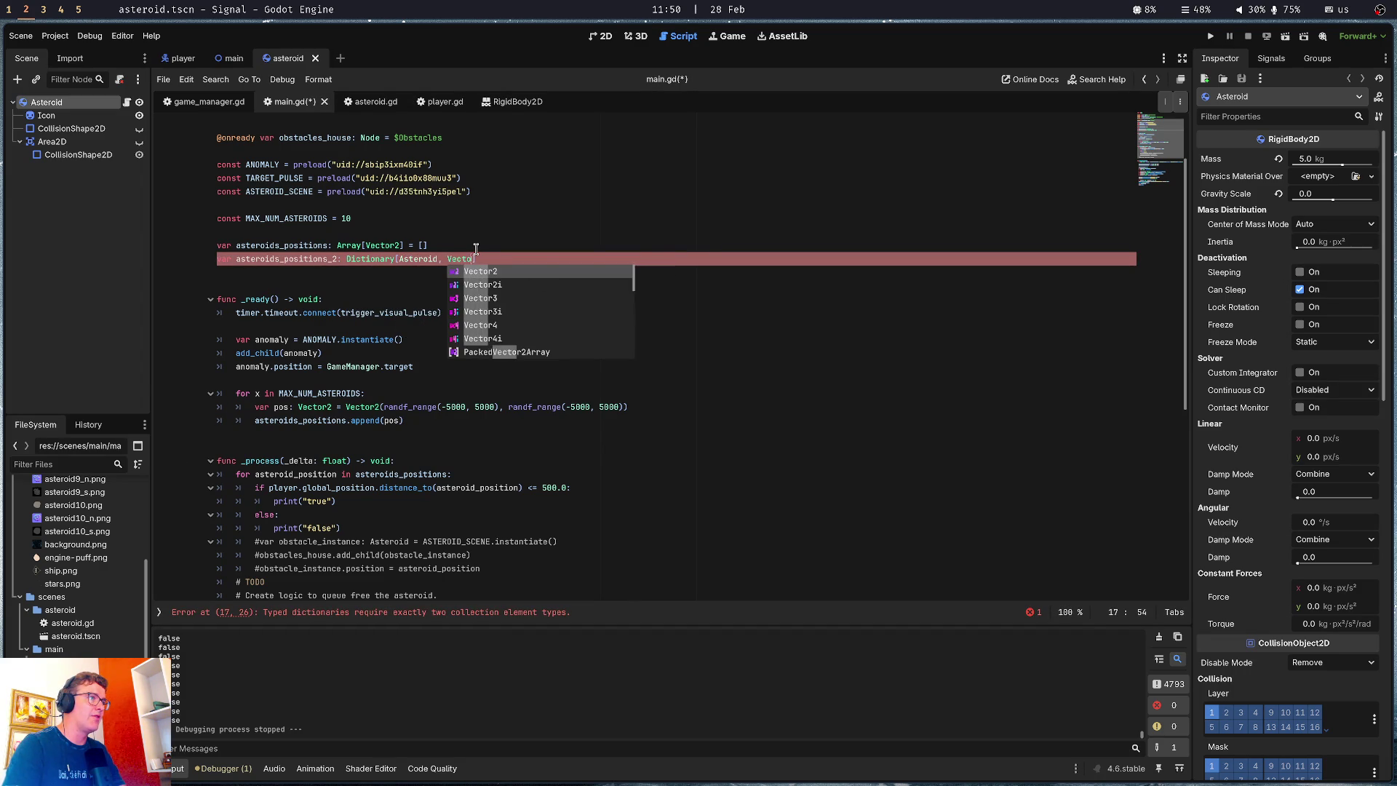
key("Escape")
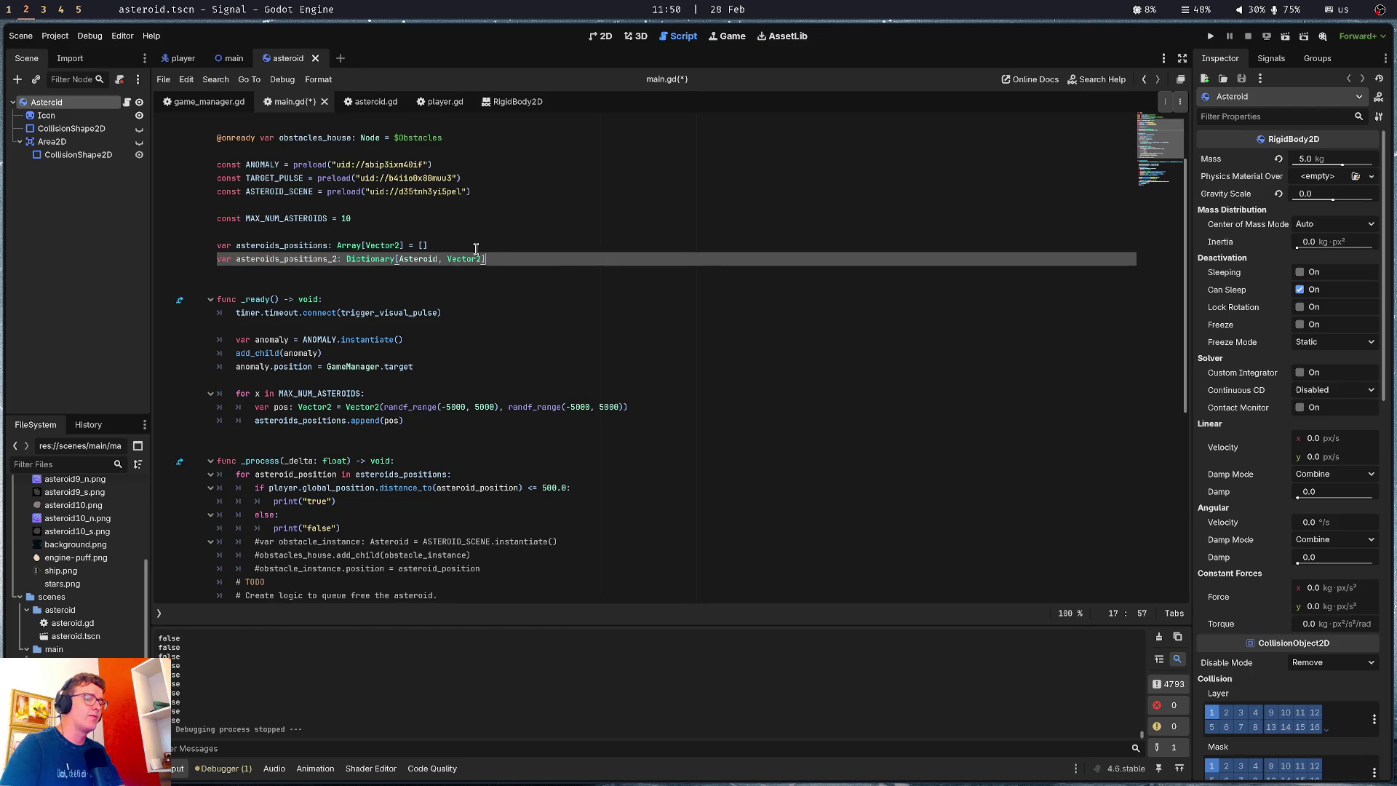
type("{}")
key("ctrl+s")
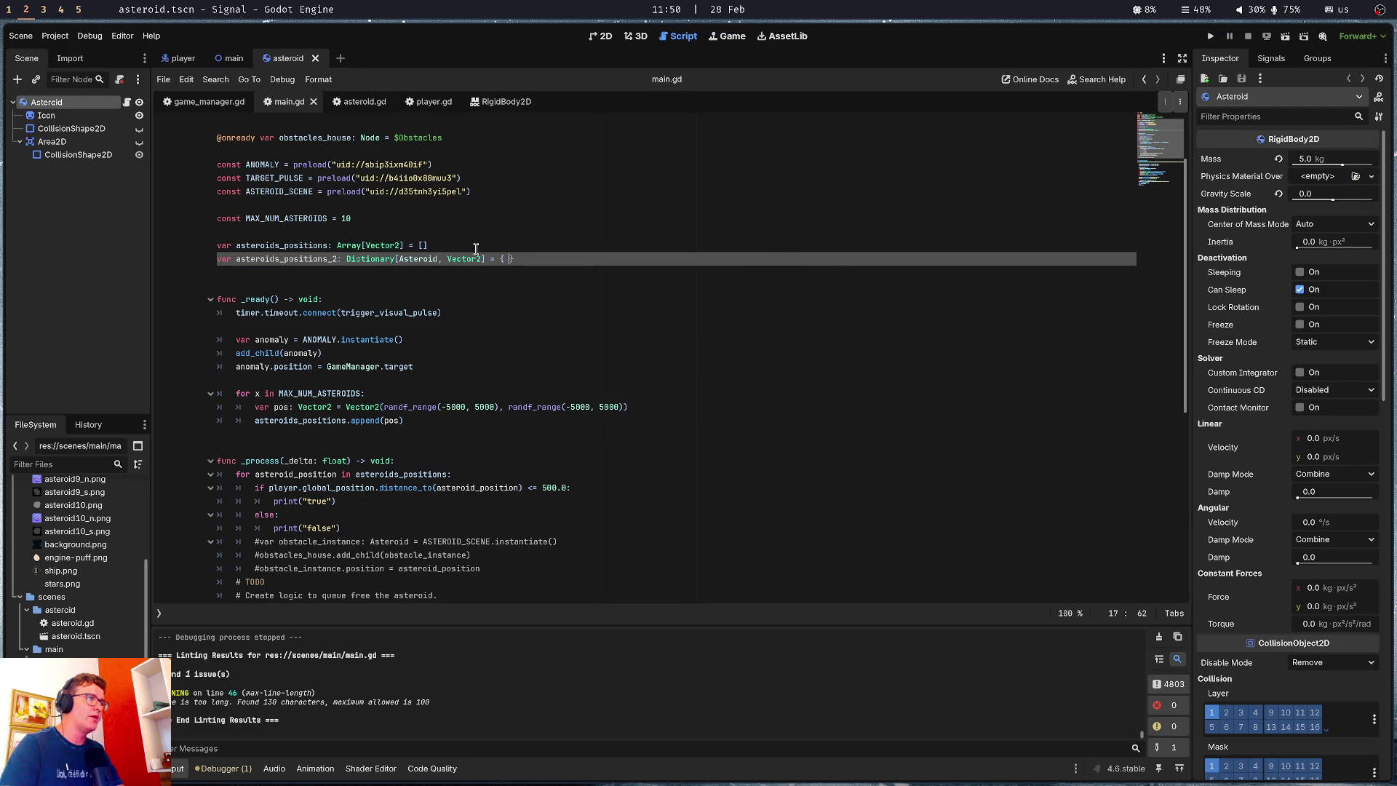
key("Down")
key("Down")
key("Down")
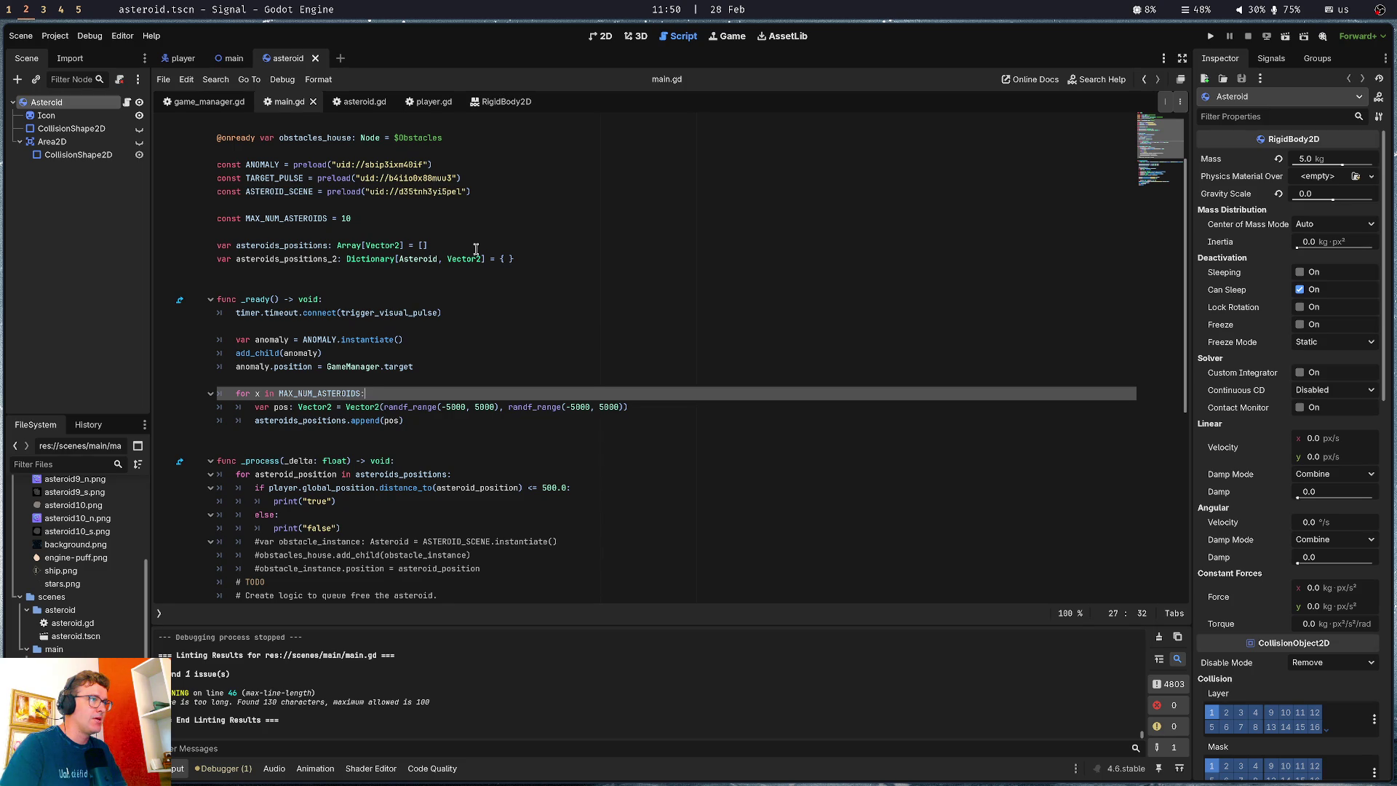
Review the Asteroid-keyed dictionary and spawn loop, then view asteroid.tscn in the 2D workspace
double_click(422, 259)
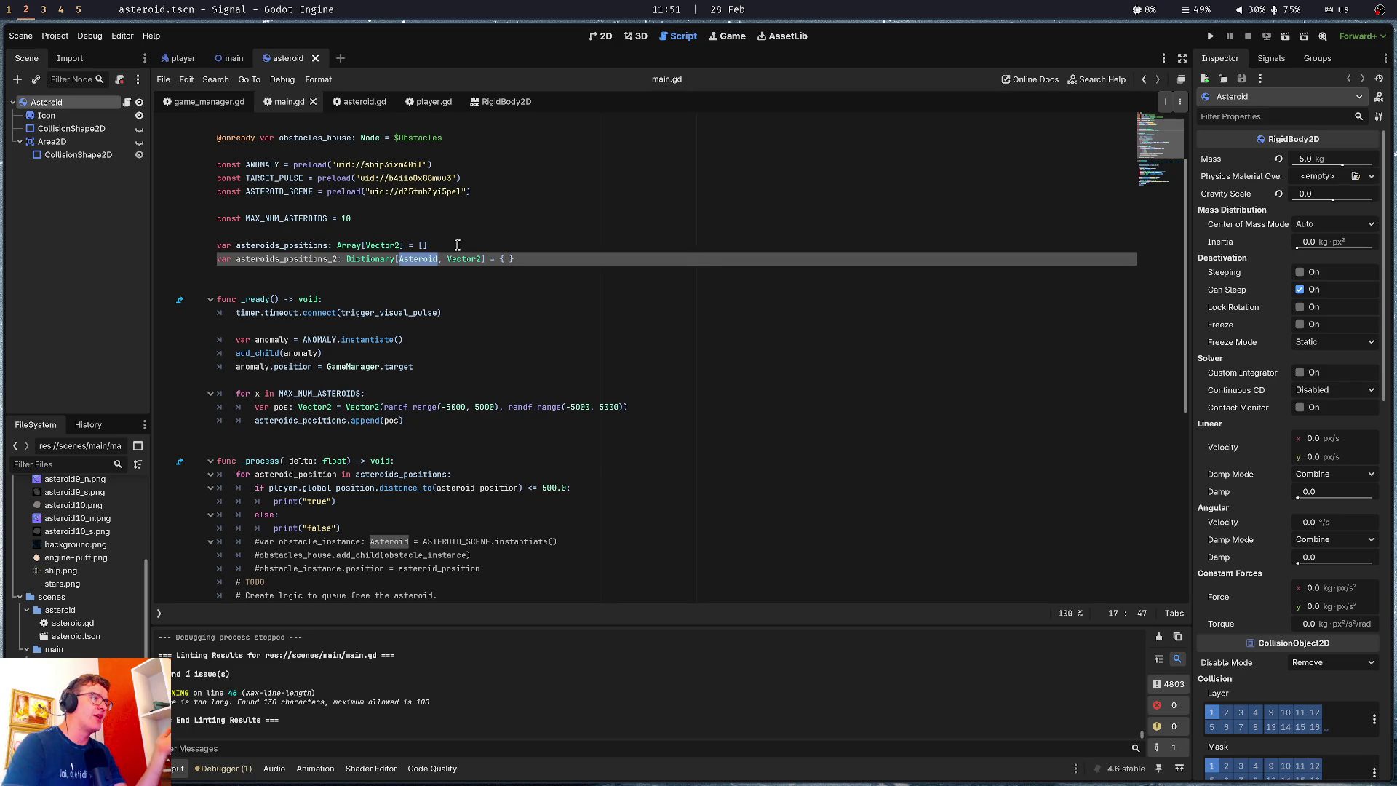
left_click(432, 393)
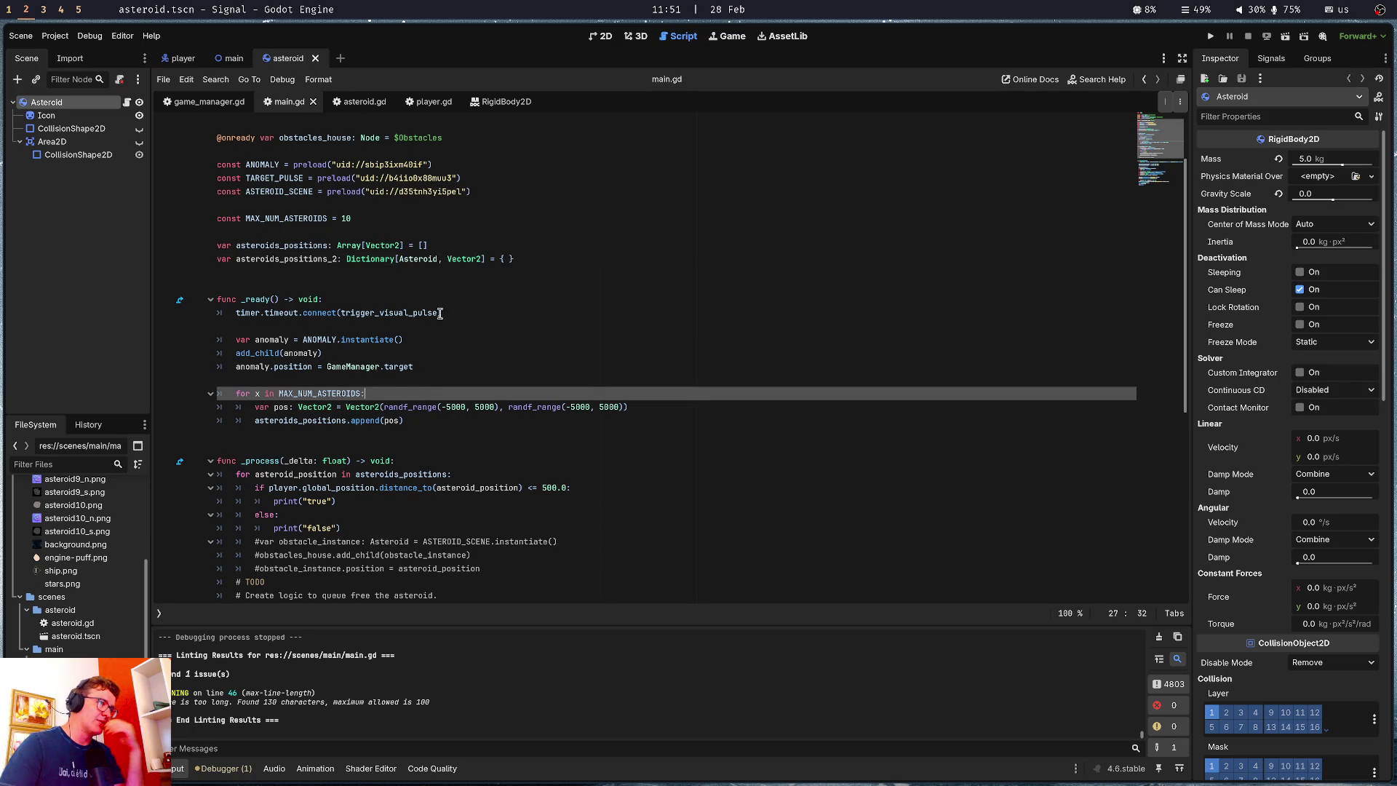
double_click(413, 258)
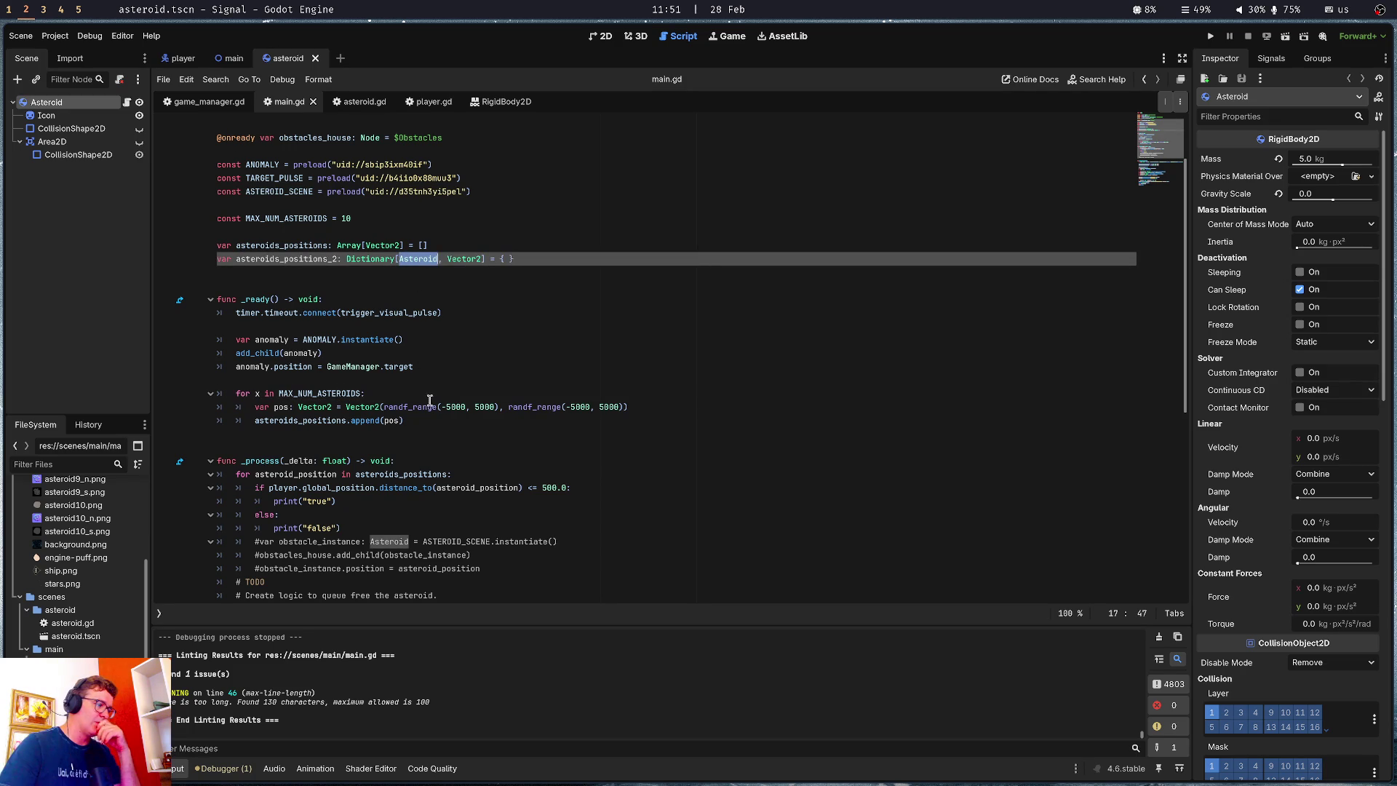
left_click(427, 436)
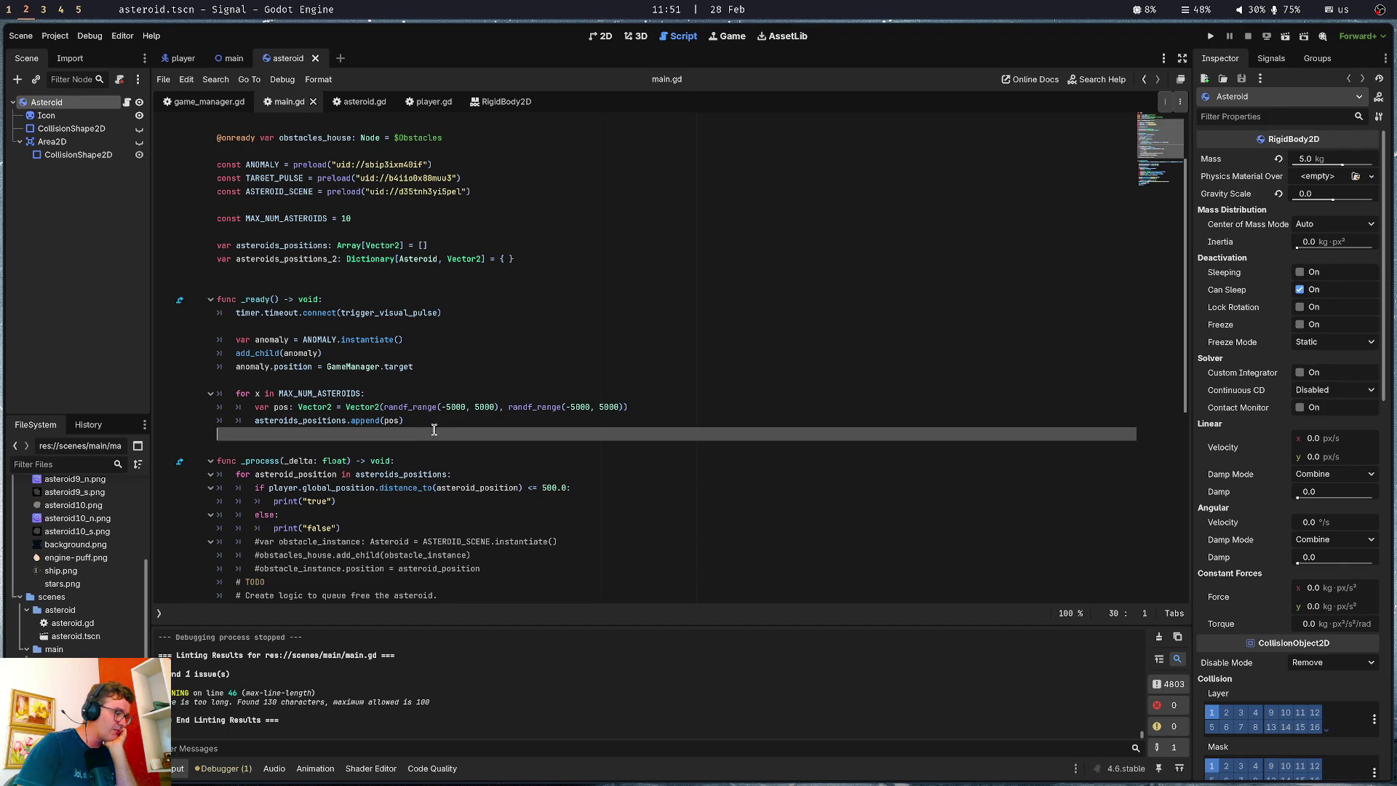
left_click(450, 395)
double_click(345, 218)
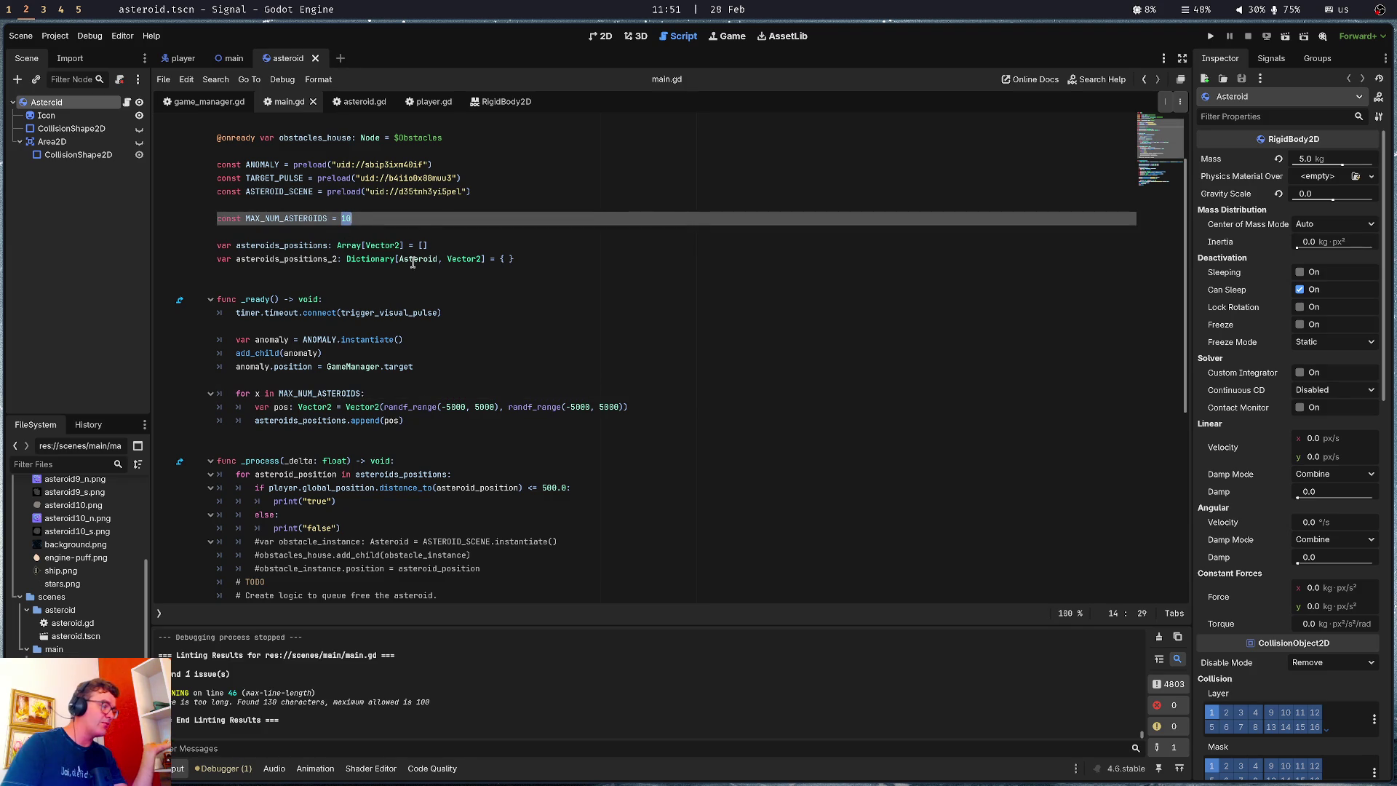
left_click(418, 222)
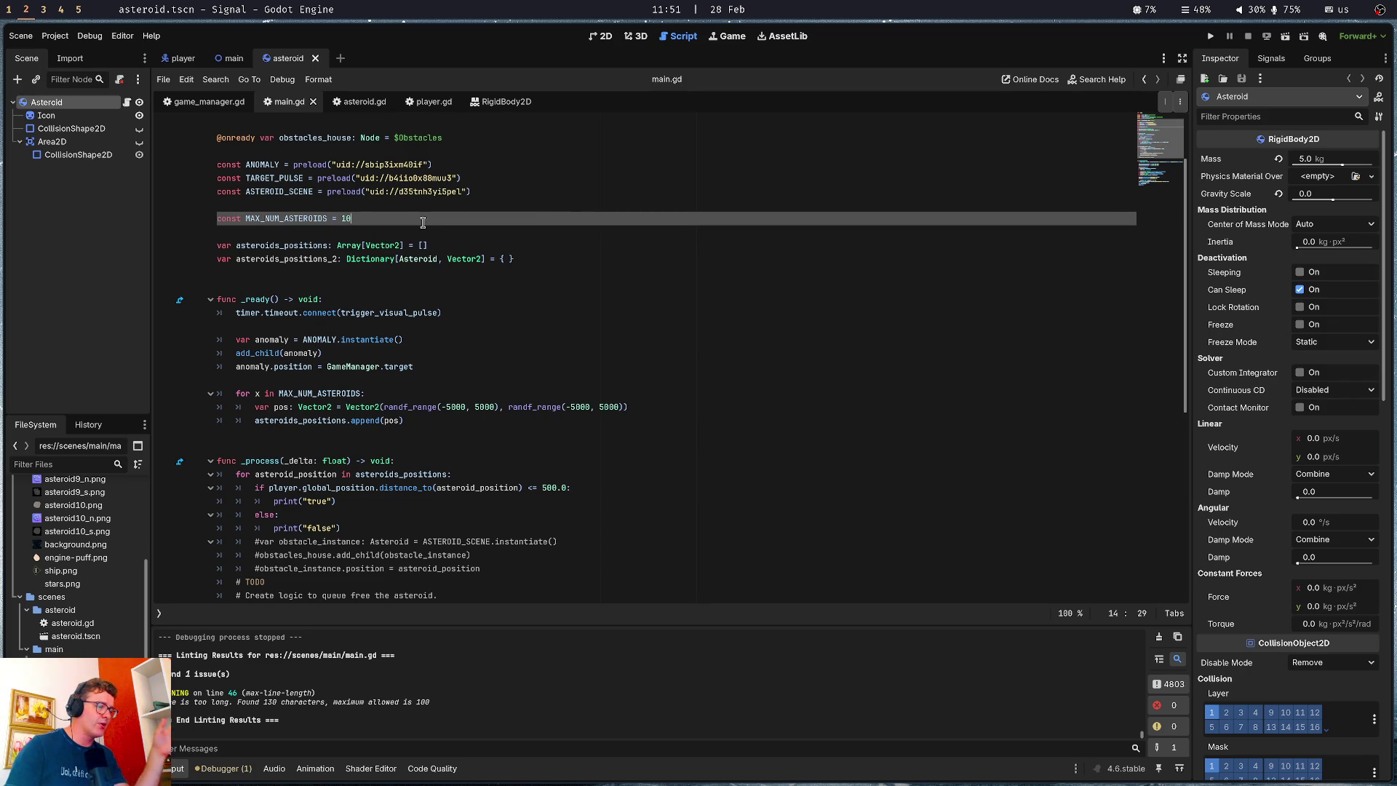
left_click(602, 36)
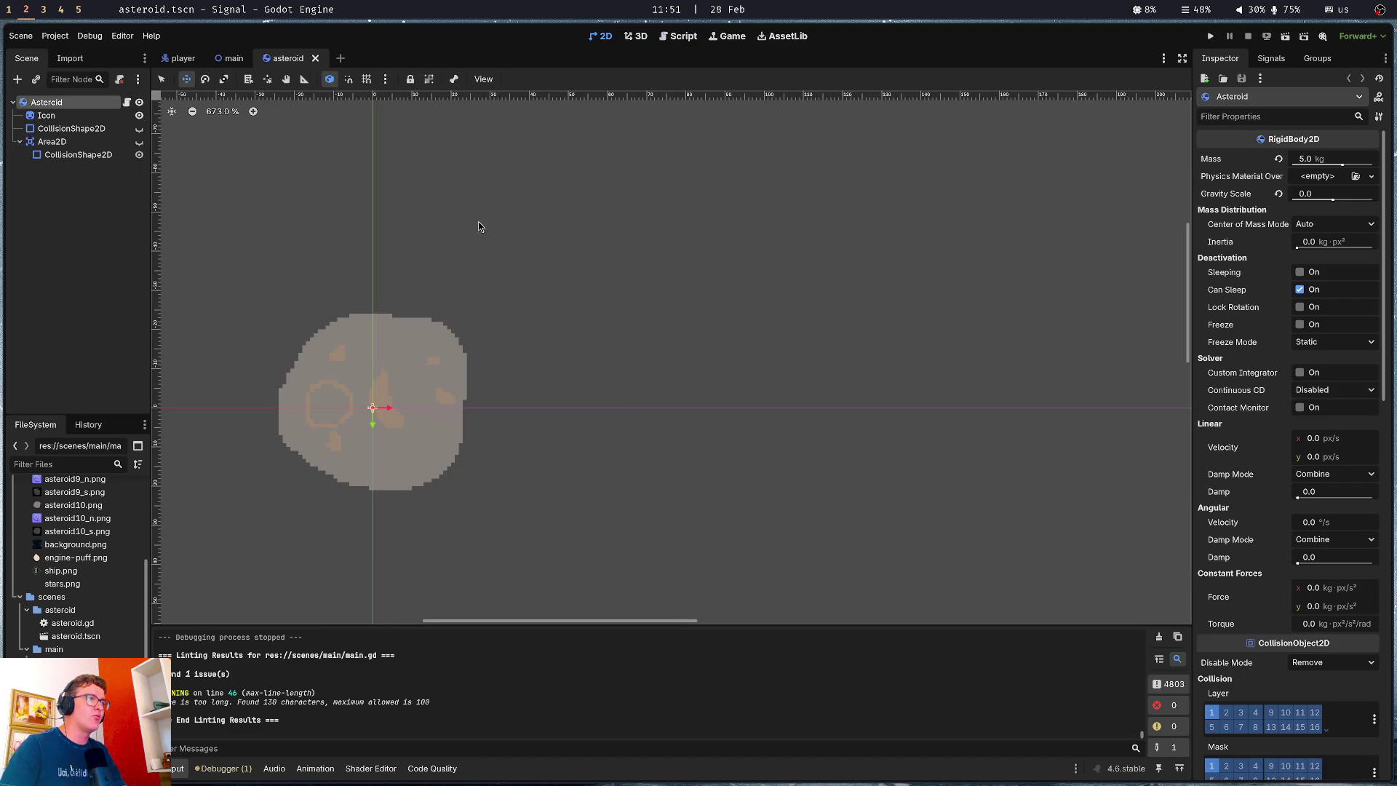
Inspect the main and player scenes' PulseArea in 2D, then go back to main.gd
left_click(183, 58)
left_click(234, 59)
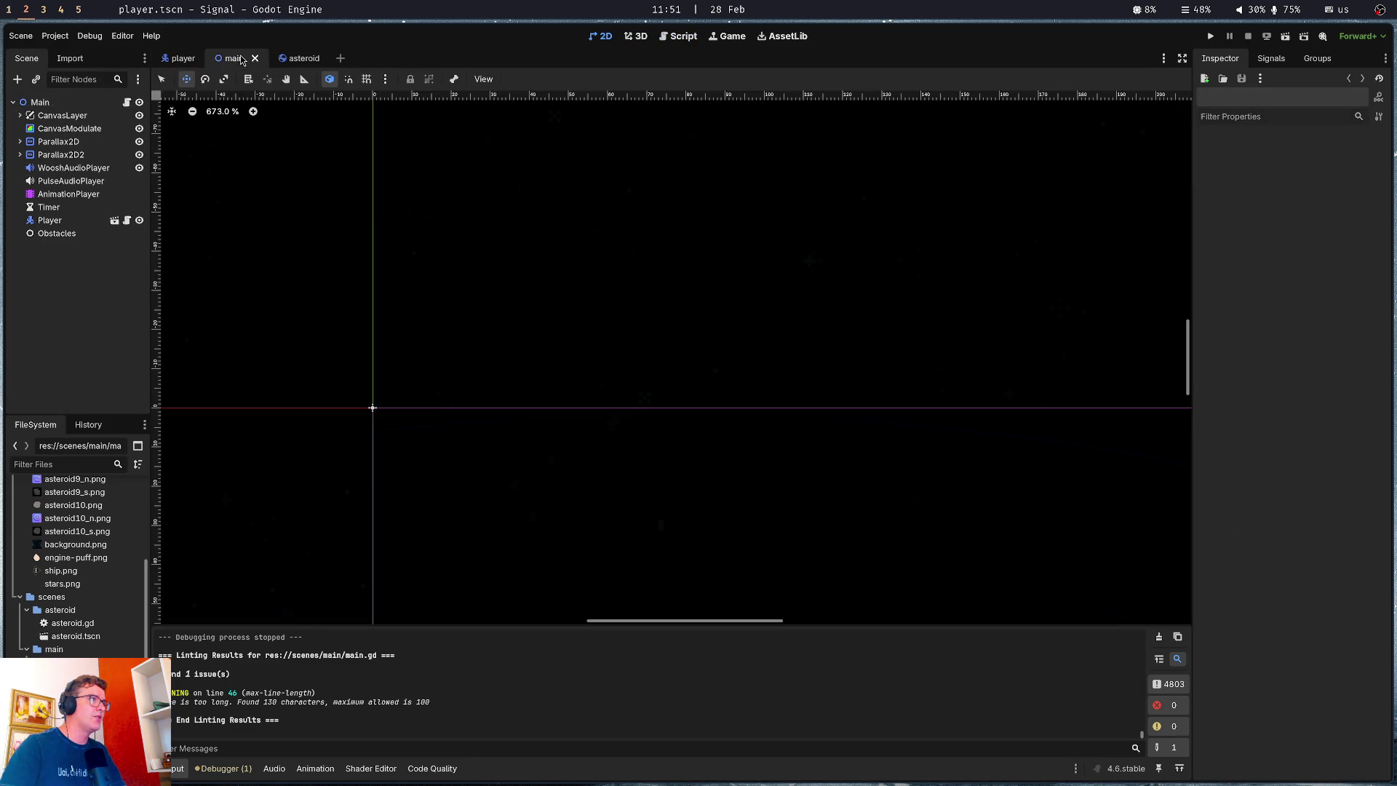
left_click(185, 60)
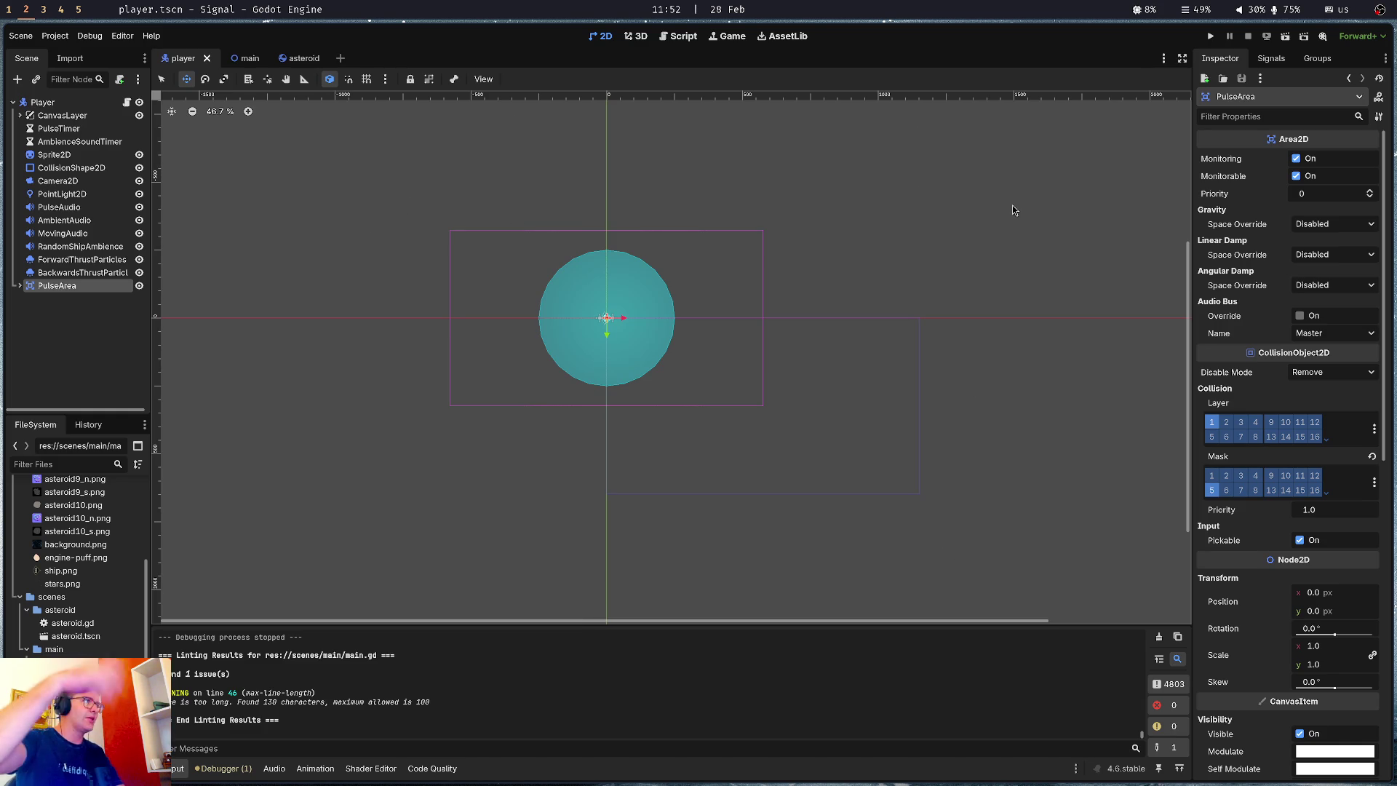
mouse_move(258, 65)
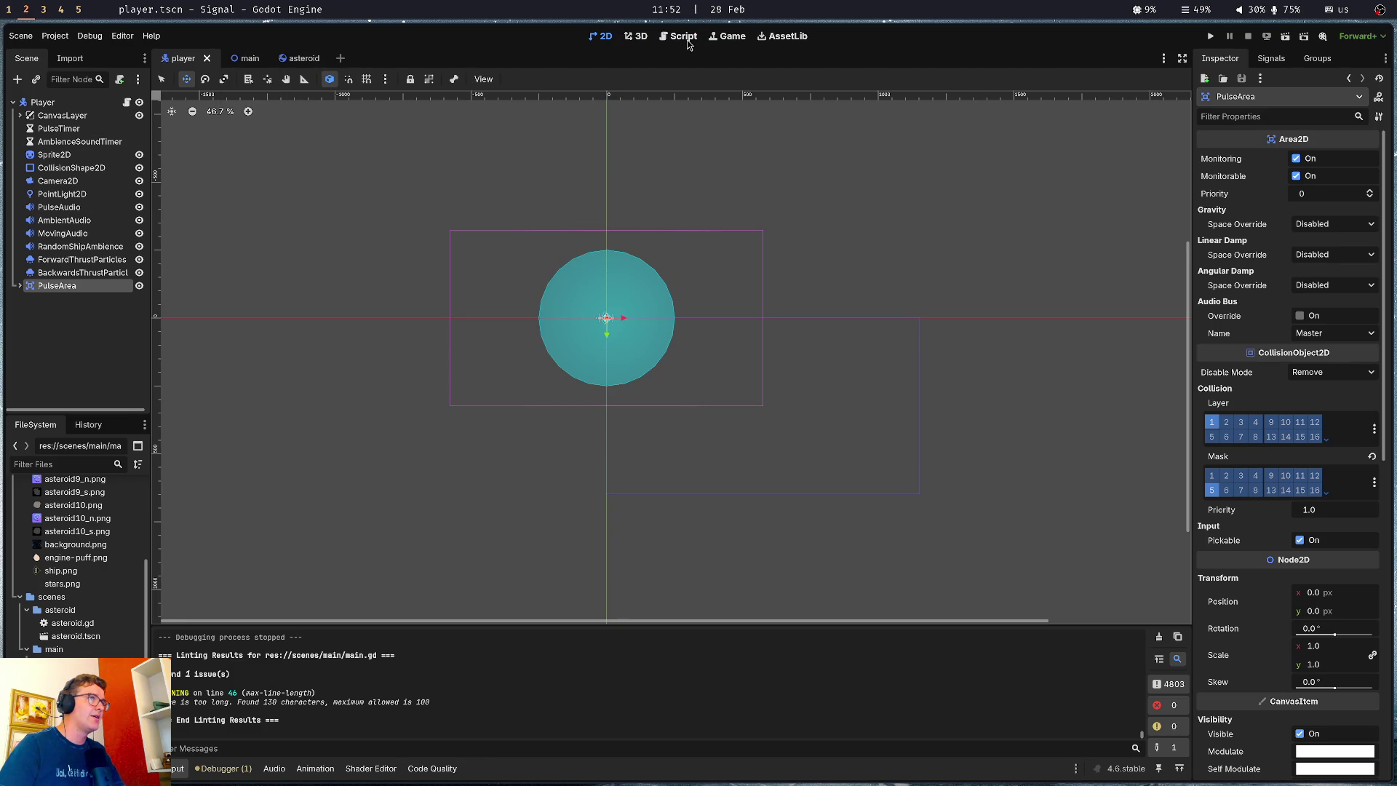
left_click(684, 38)
left_click(340, 368)
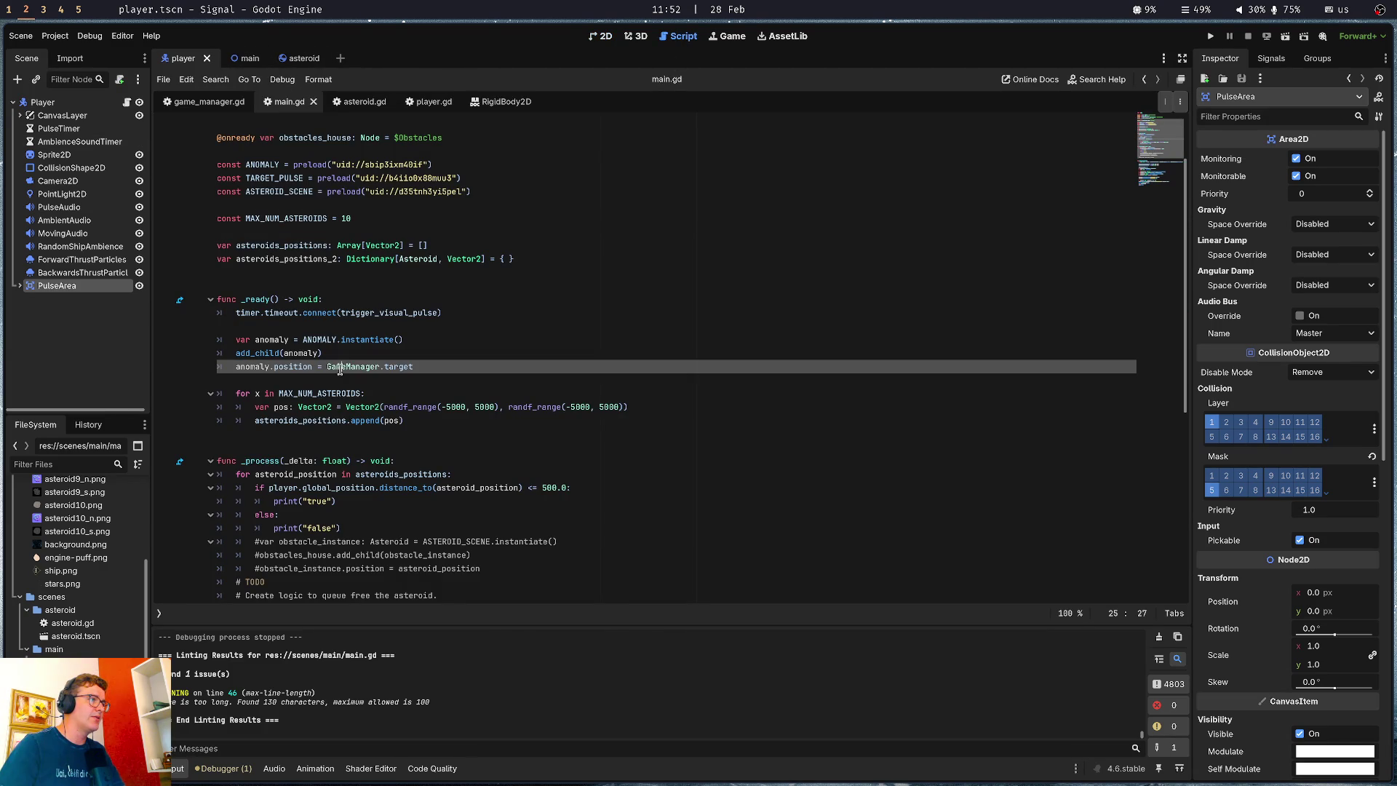
Look over the MAX_NUM_ASTEROIDS constant, the commented add_child/position lines and asteroids_positions_2
left_click(374, 218)
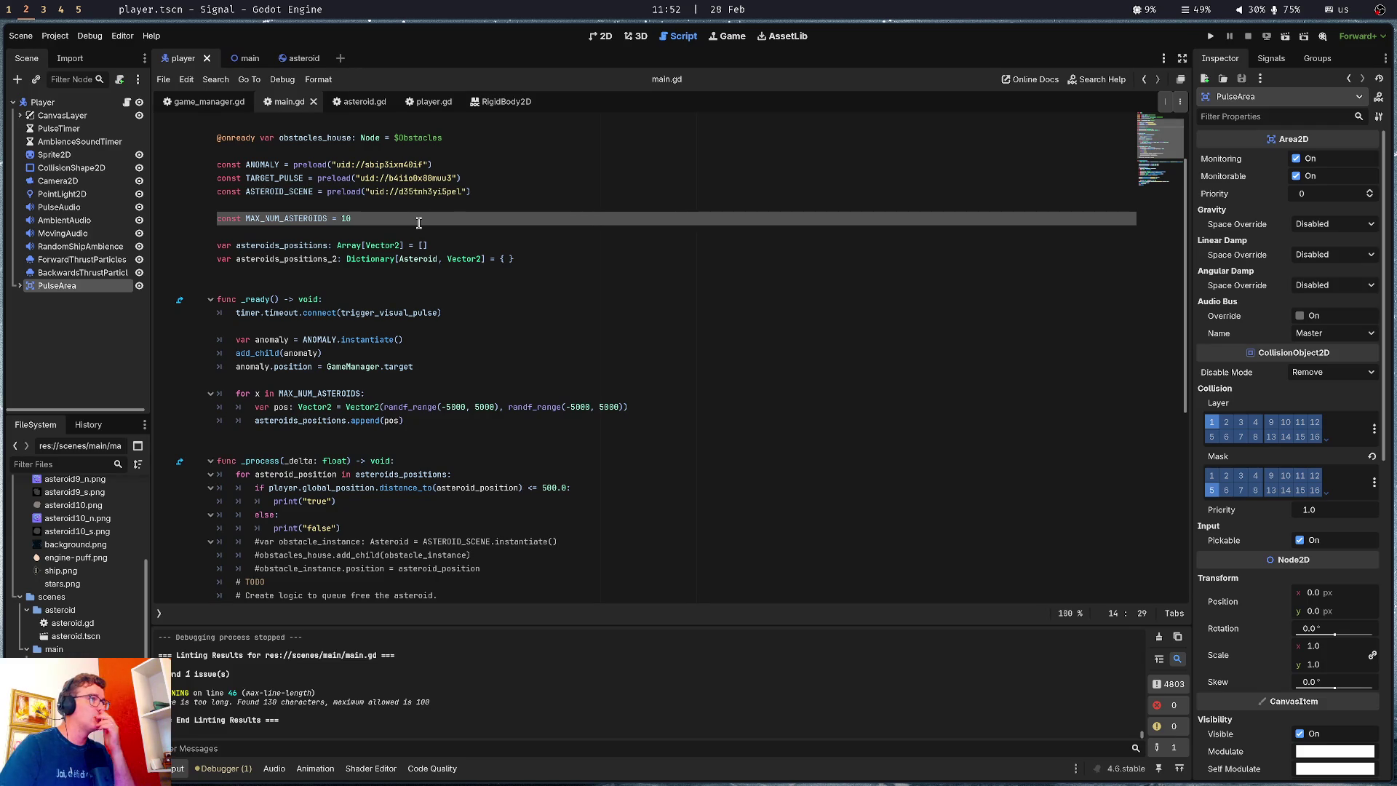
mouse_move(509, 568)
left_mouse_down()
mouse_move(128, 558)
mouse_move(83, 539)
left_mouse_up()
left_click(468, 531)
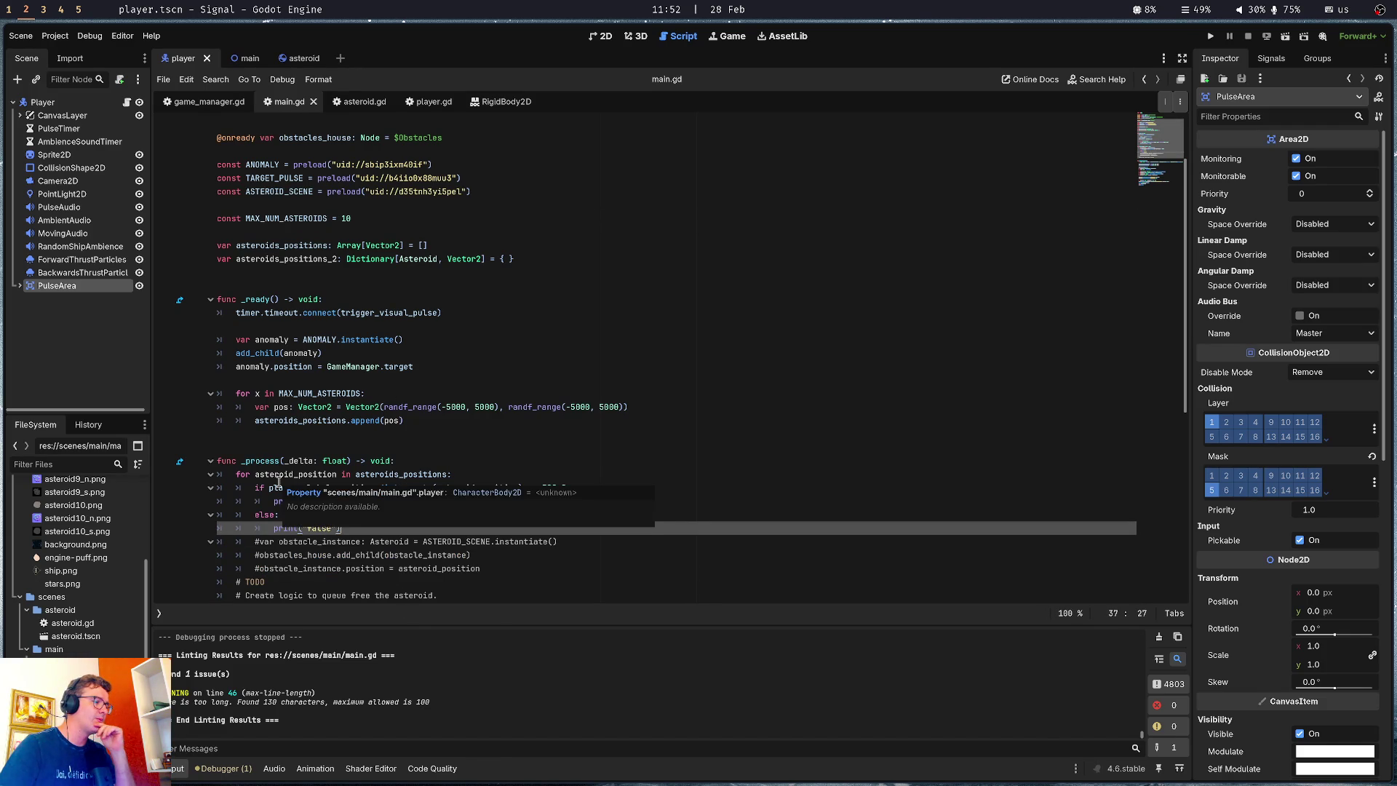
left_click(470, 271)
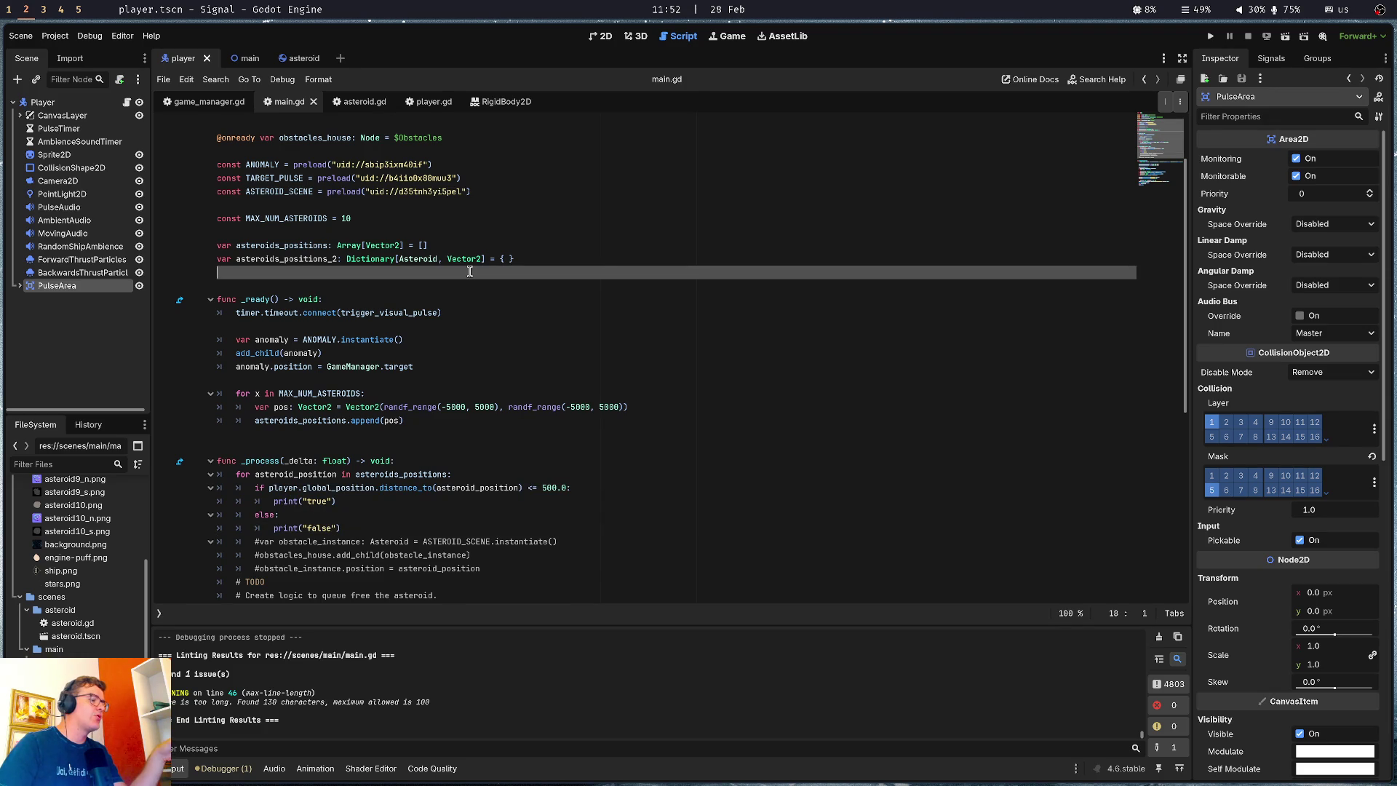
left_click(326, 261)
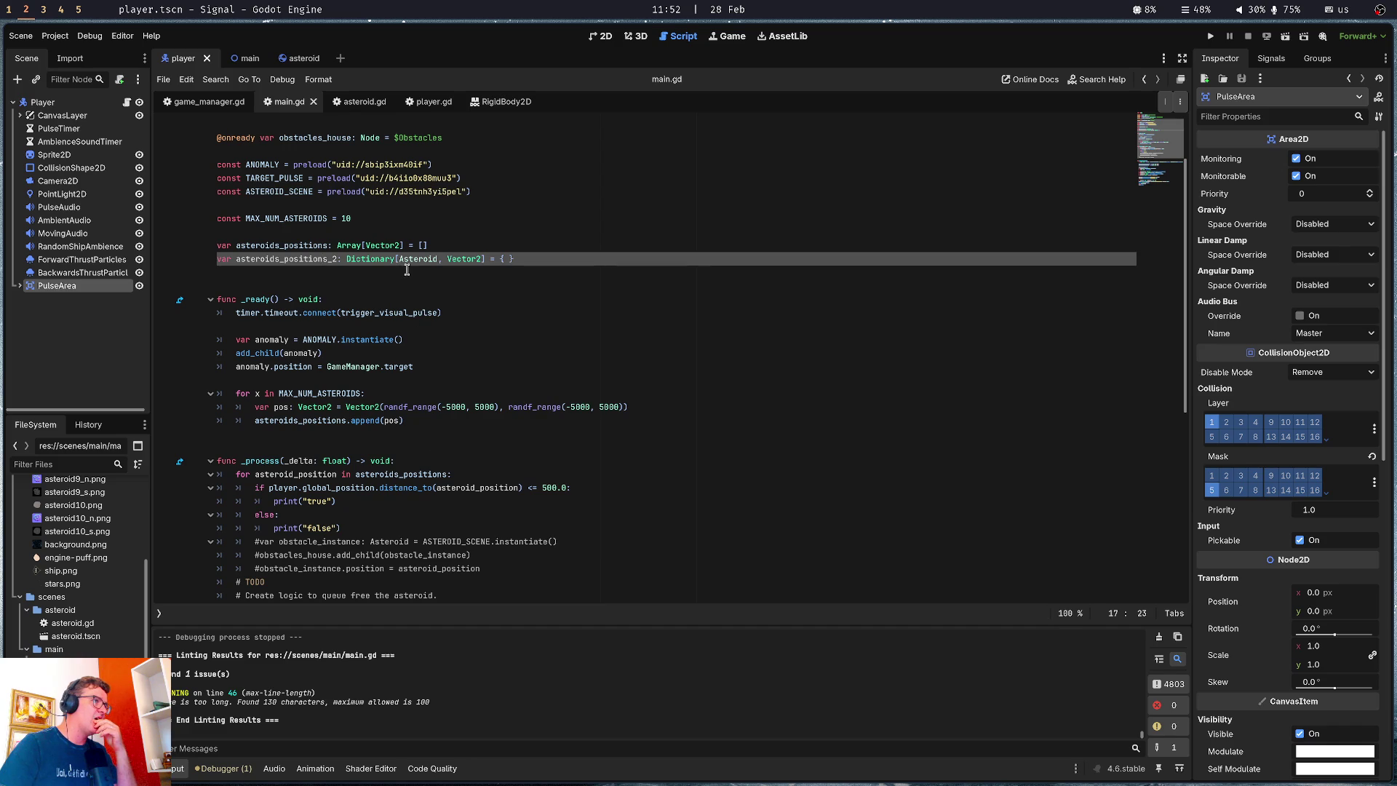
Highlight Asteroid in the Dictionary[Asteroid, Vector2] type, then switch to the Excalidraw sketch in Obsidian
double_click(417, 260)
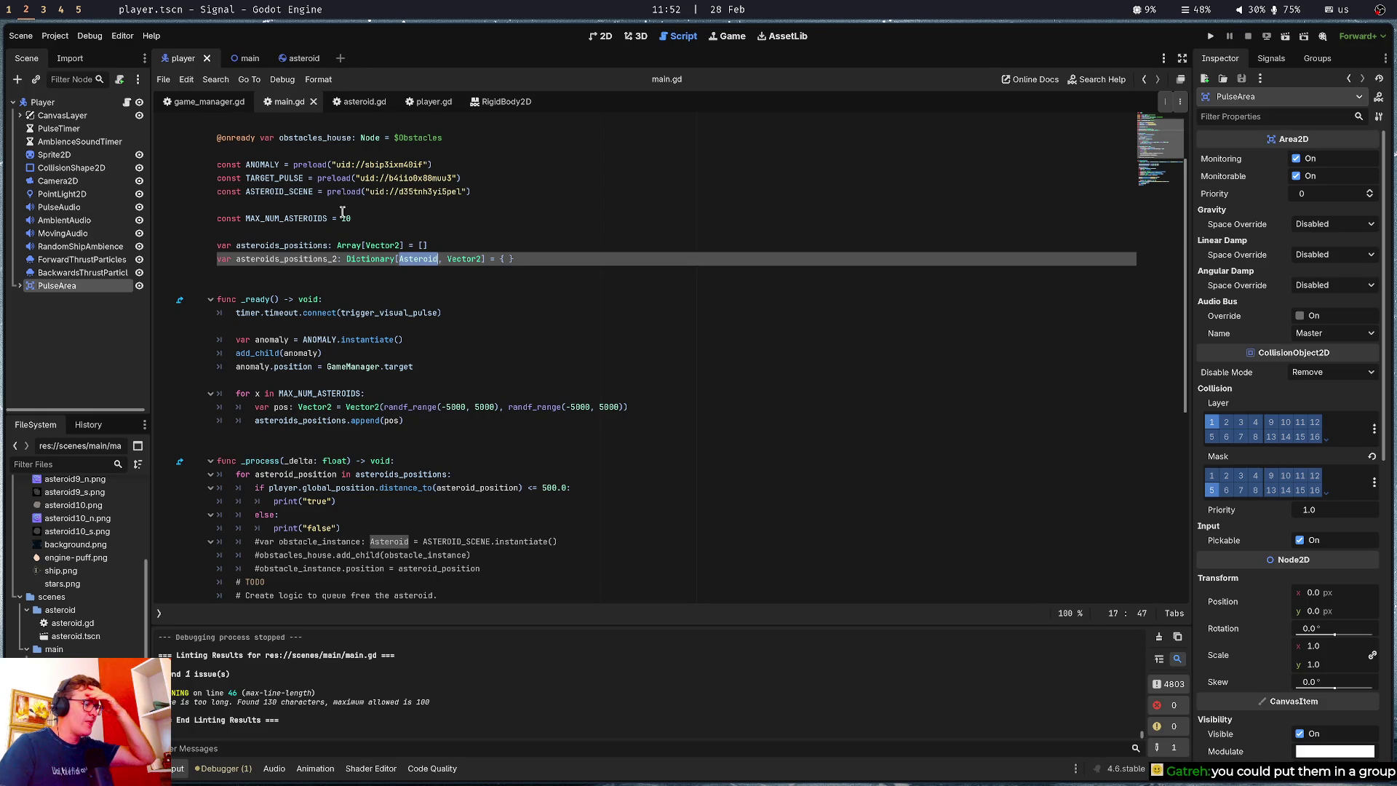
left_click(342, 212)
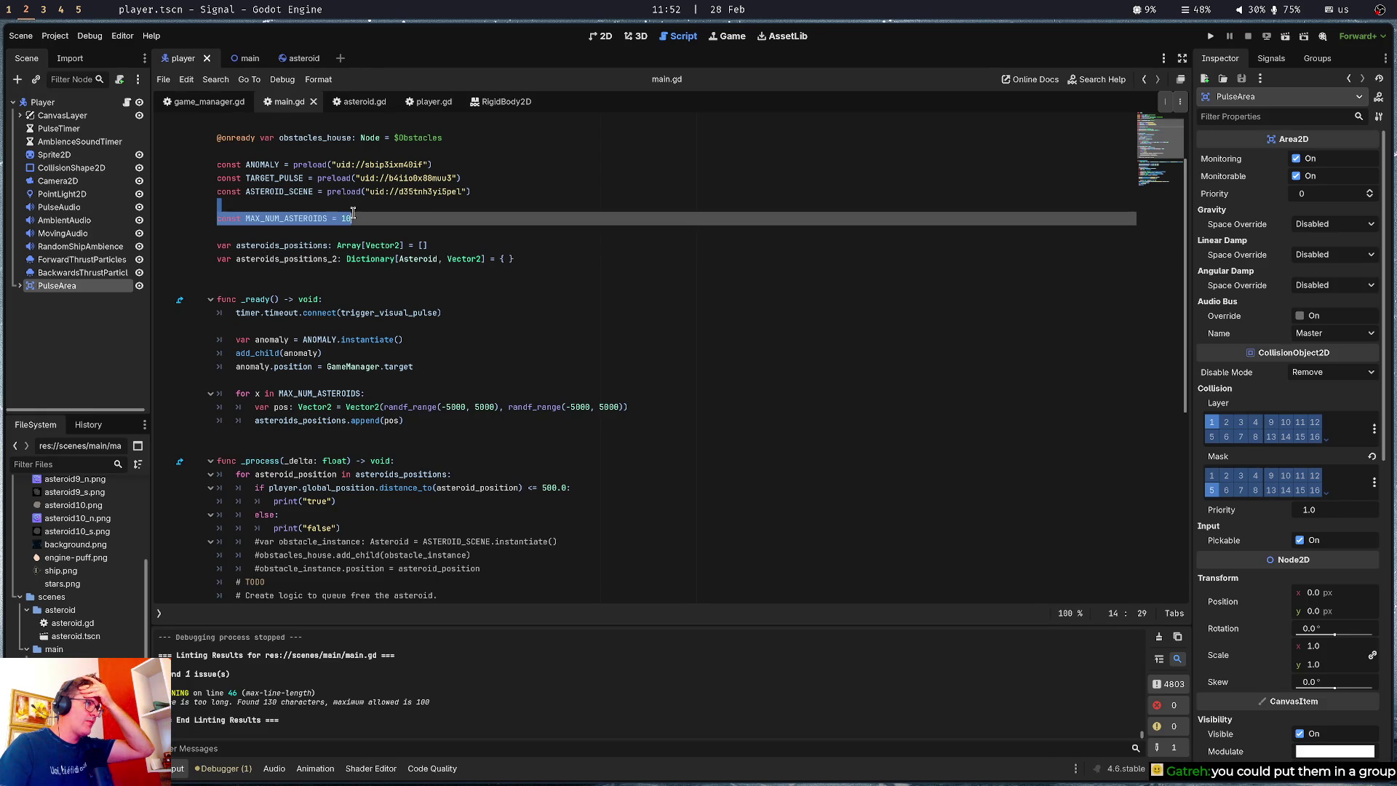
double_click(410, 260)
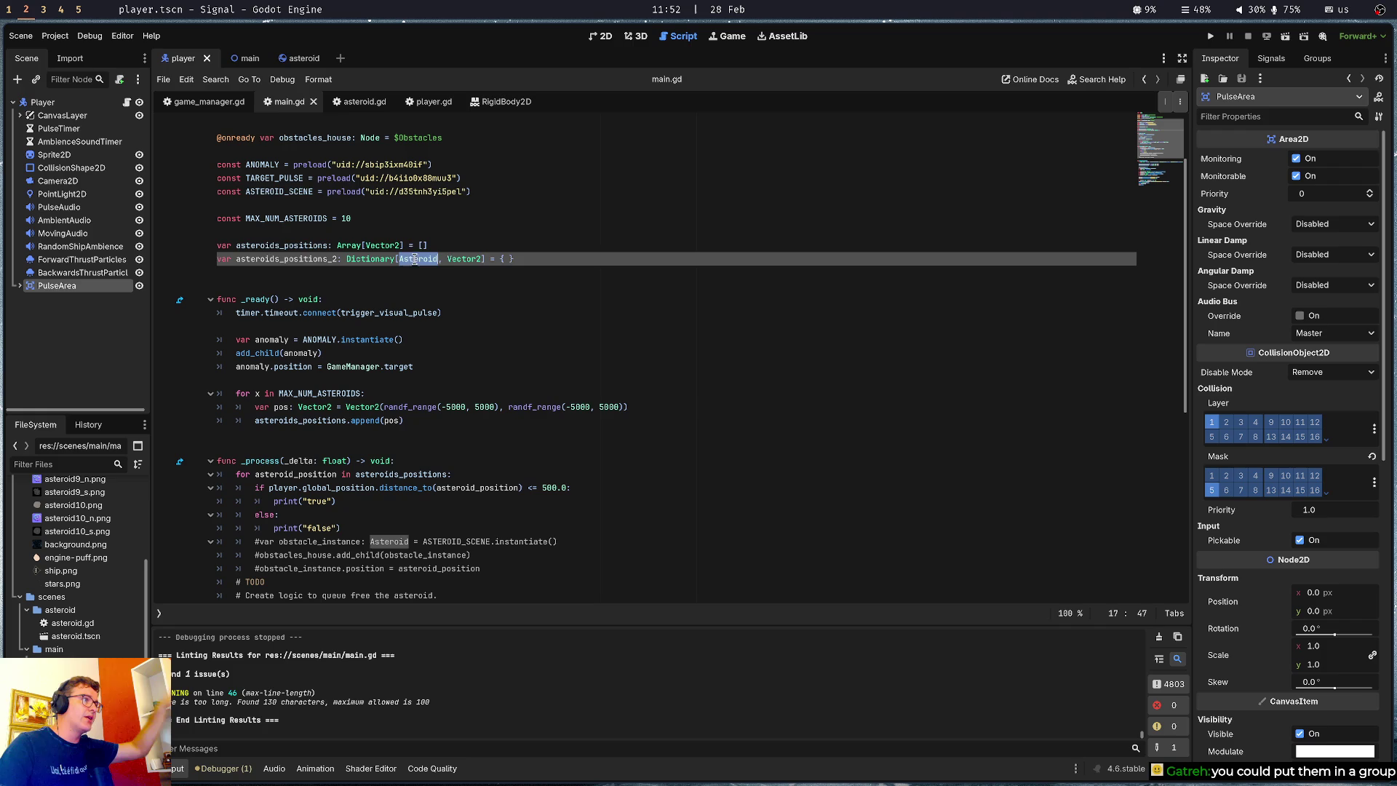
left_click(460, 241)
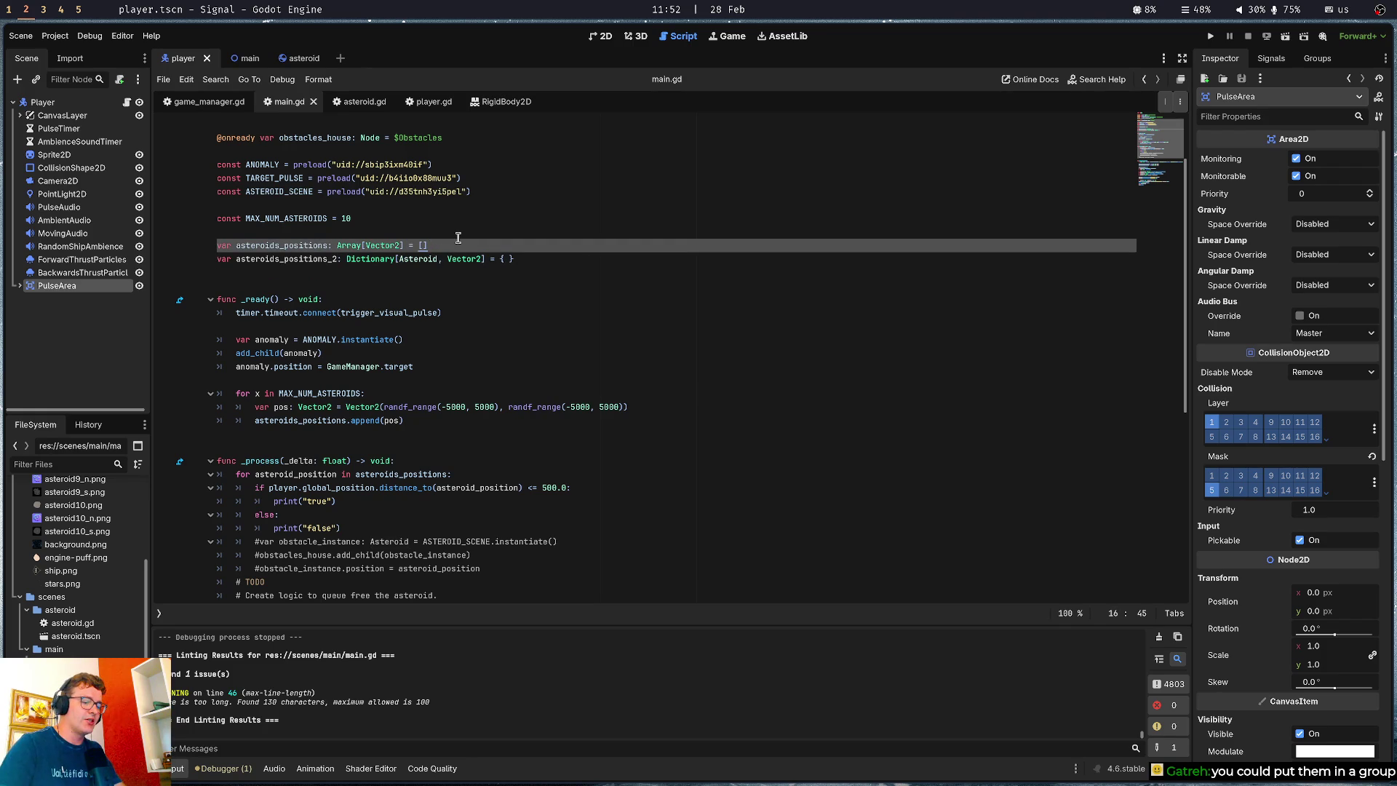
key("super+3")
key("super+1")
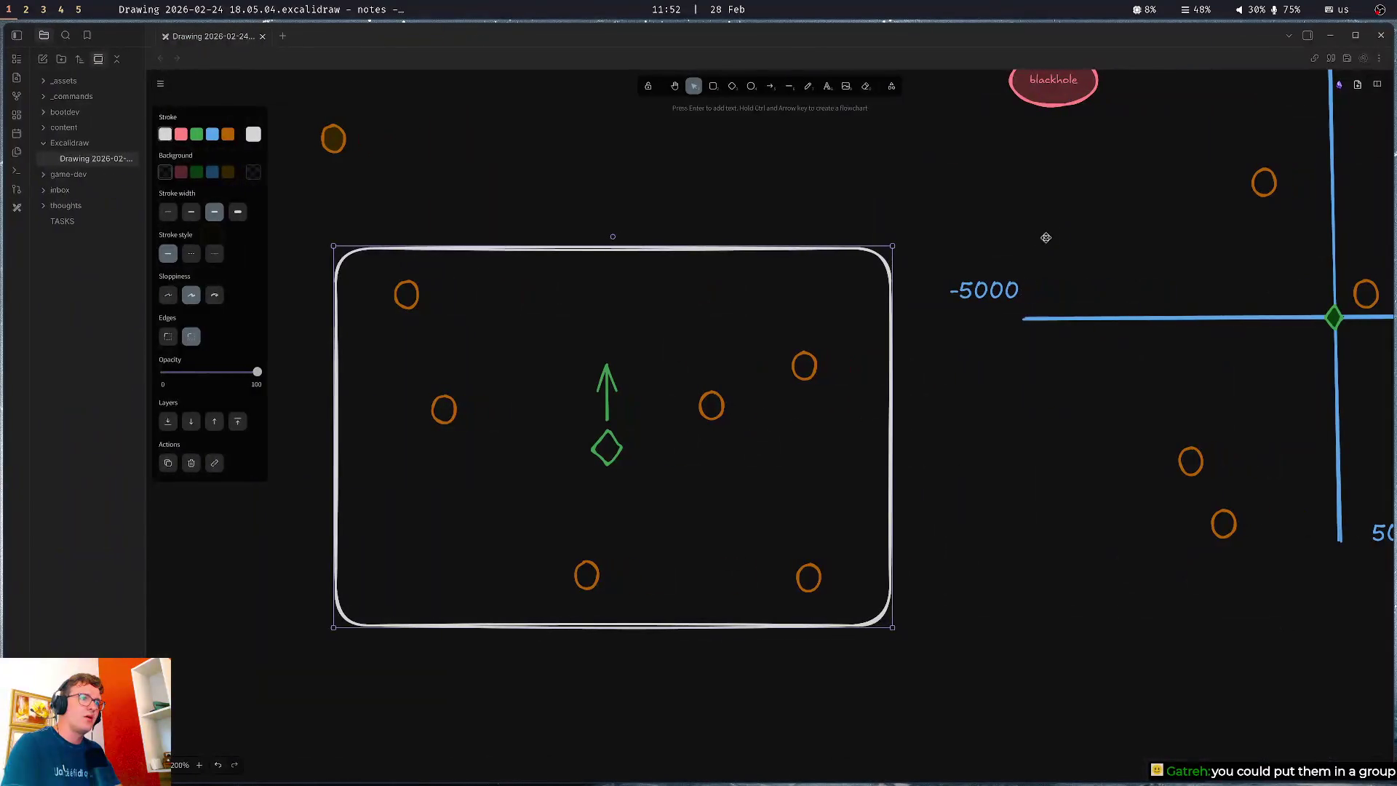
Draw a green arrow from the centre diamond to the blackhole ellipse
mouse_move(1269, 277)
left_mouse_down()
mouse_move(1007, 327)
mouse_move(732, 421)
left_mouse_up()
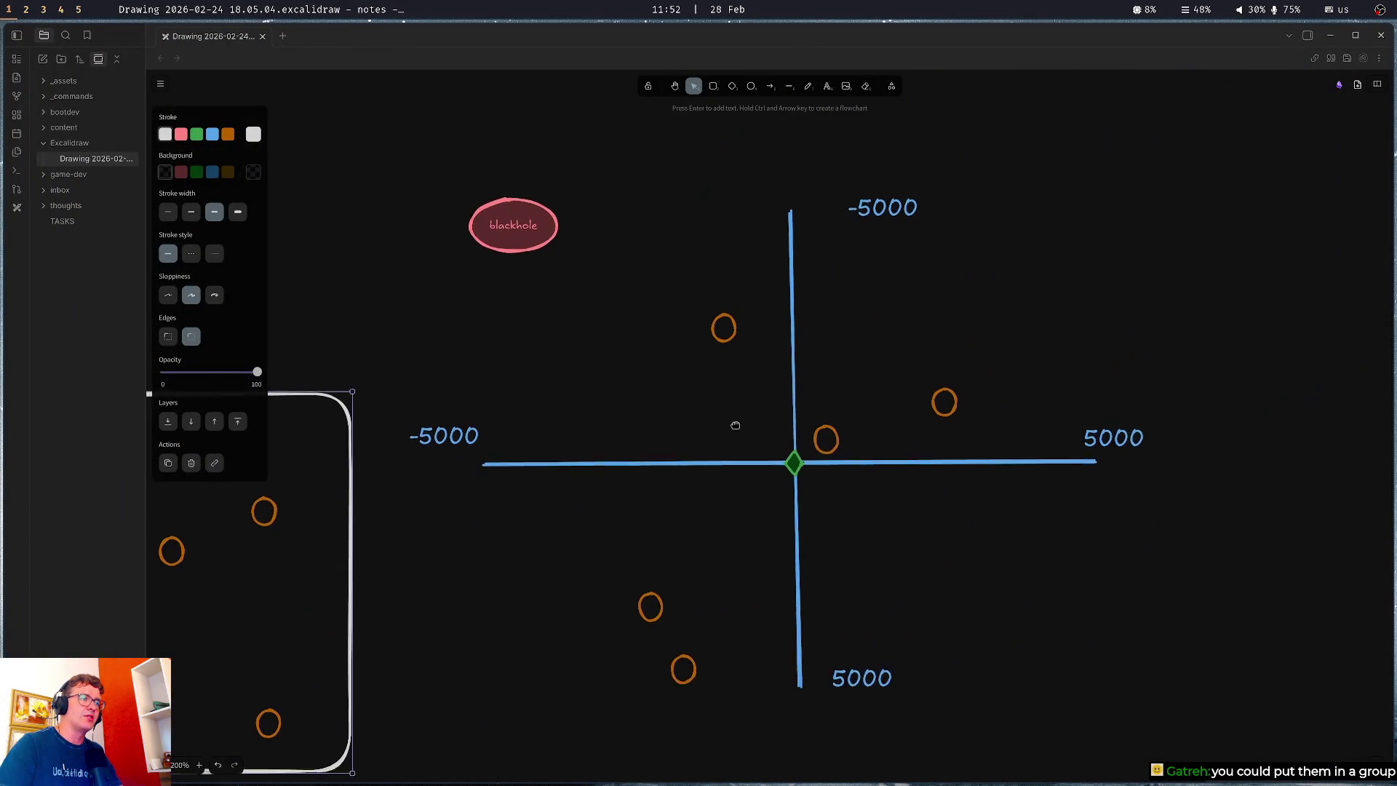
left_click(803, 473)
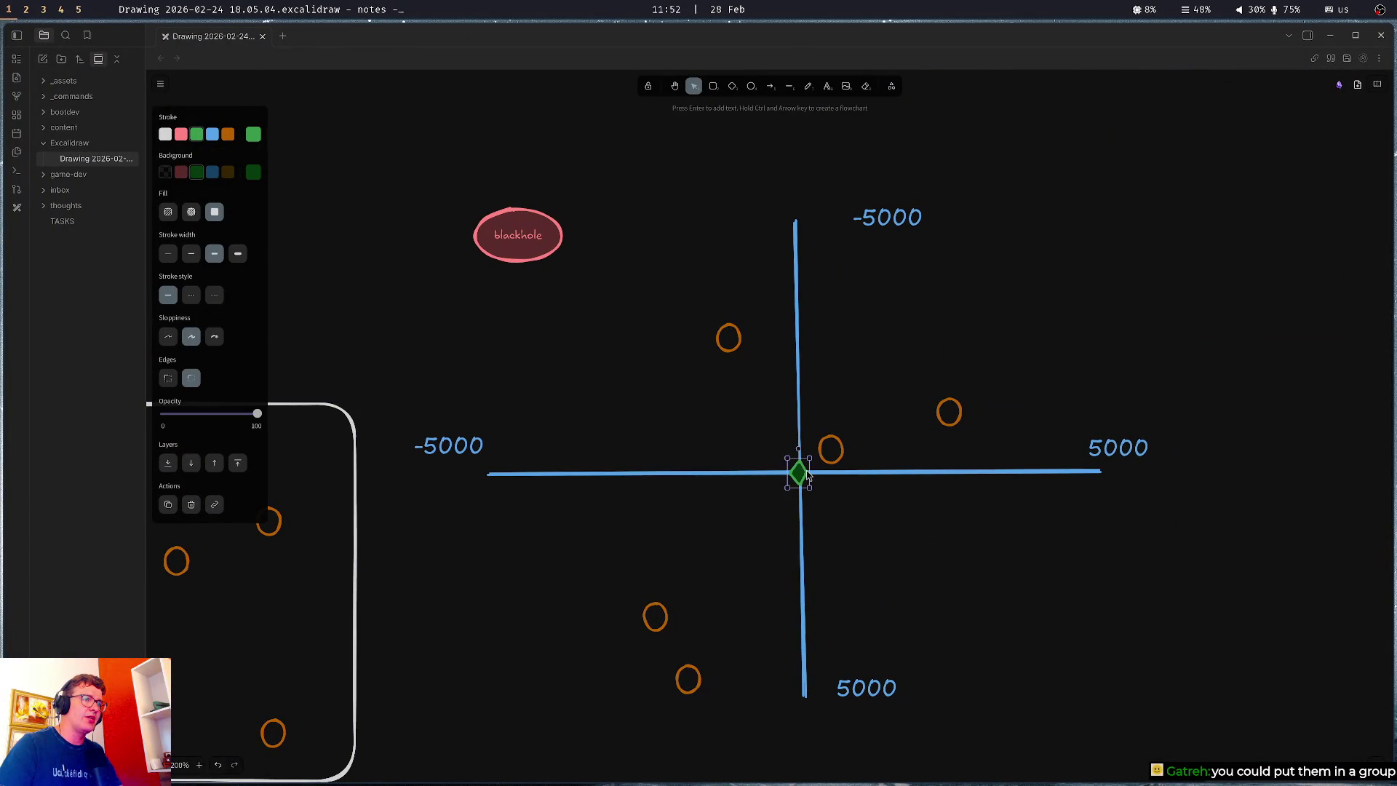
mouse_move(457, 164)
left_mouse_down()
mouse_move(570, 350)
mouse_move(639, 266)
mouse_move(639, 291)
left_mouse_up()
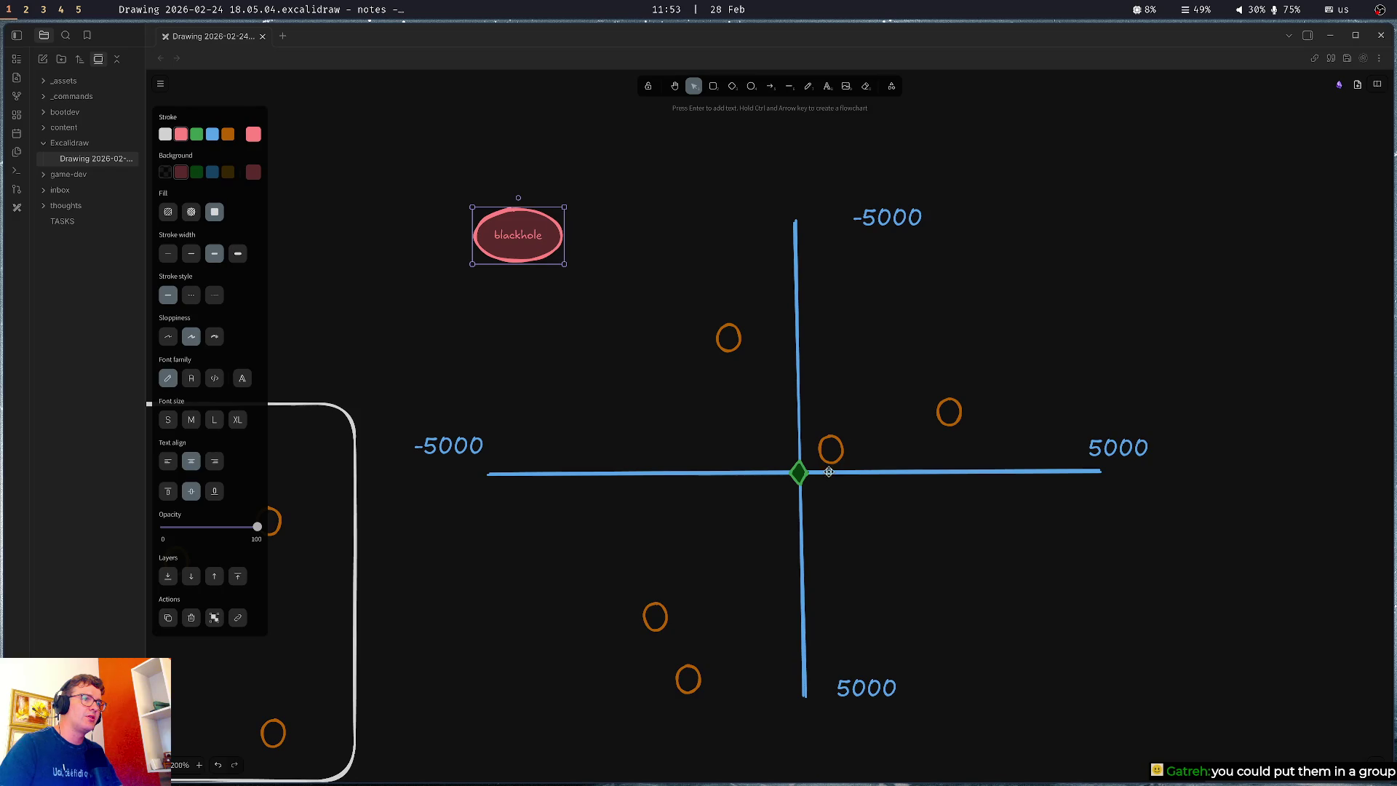
left_click(770, 86)
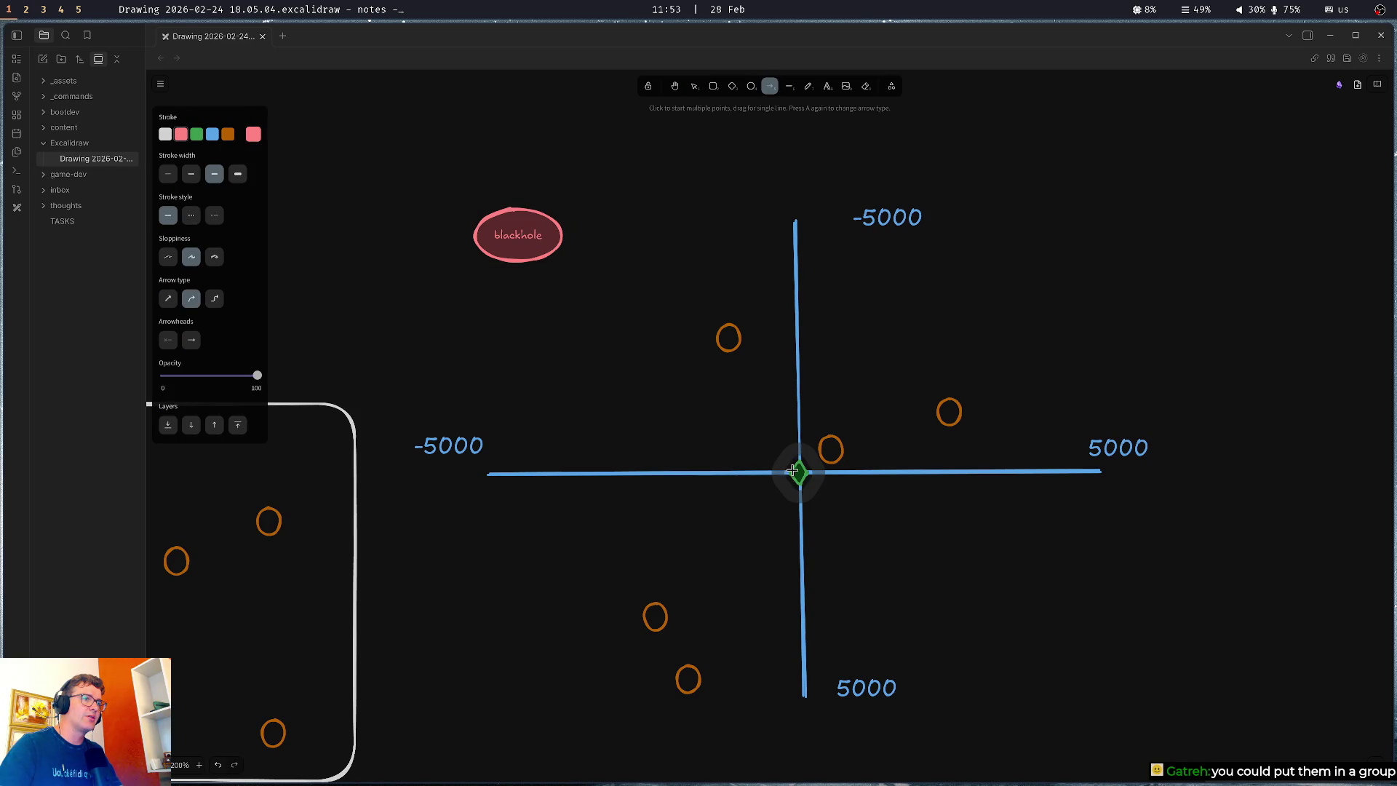
mouse_move(793, 467)
left_mouse_down()
mouse_move(731, 402)
mouse_move(546, 274)
mouse_move(549, 260)
left_mouse_up()
left_click(197, 134)
mouse_move(986, 371)
left_mouse_down()
mouse_move(954, 349)
mouse_move(942, 291)
left_mouse_up()
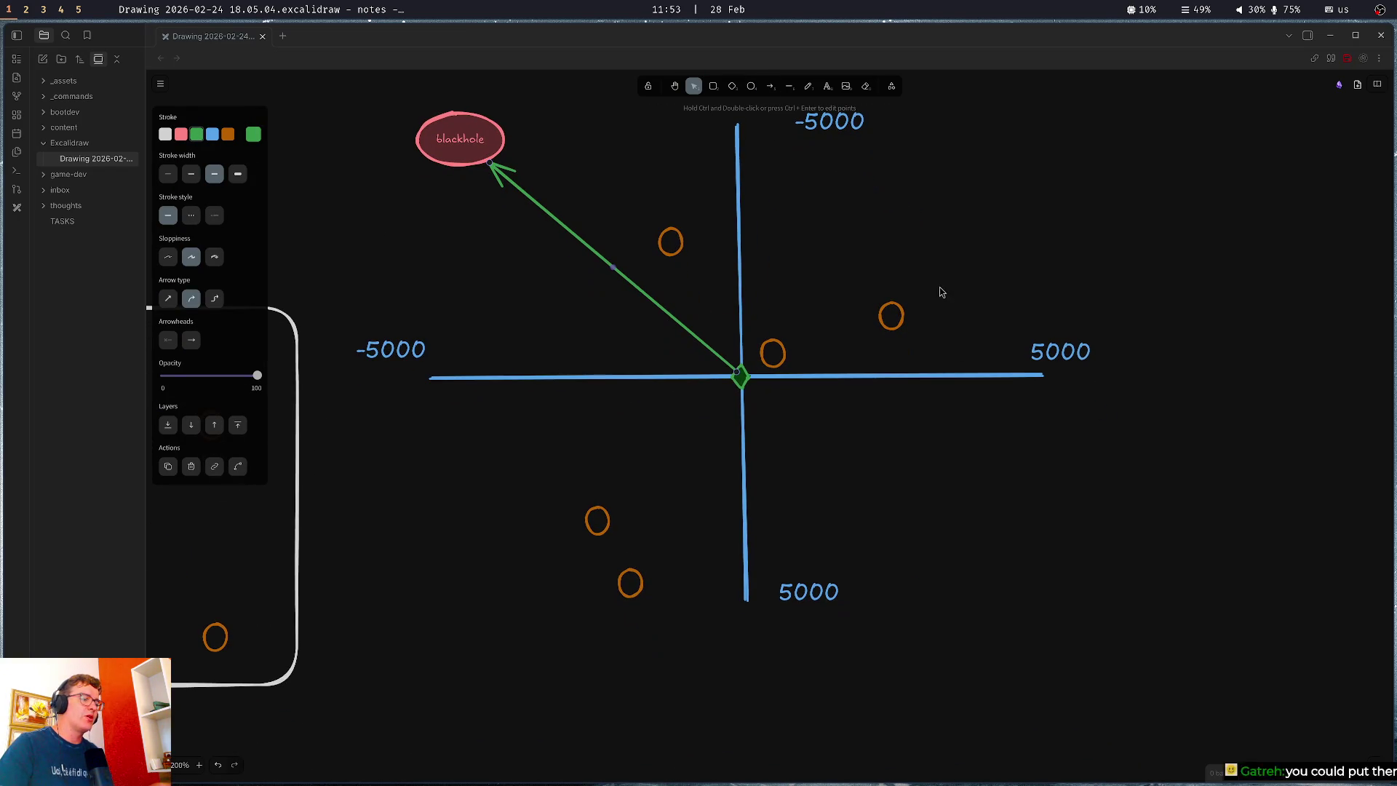
Duplicate the two lower-left orange circles and place the copies further down and right
left_click_drag(483, 462, 738, 651)
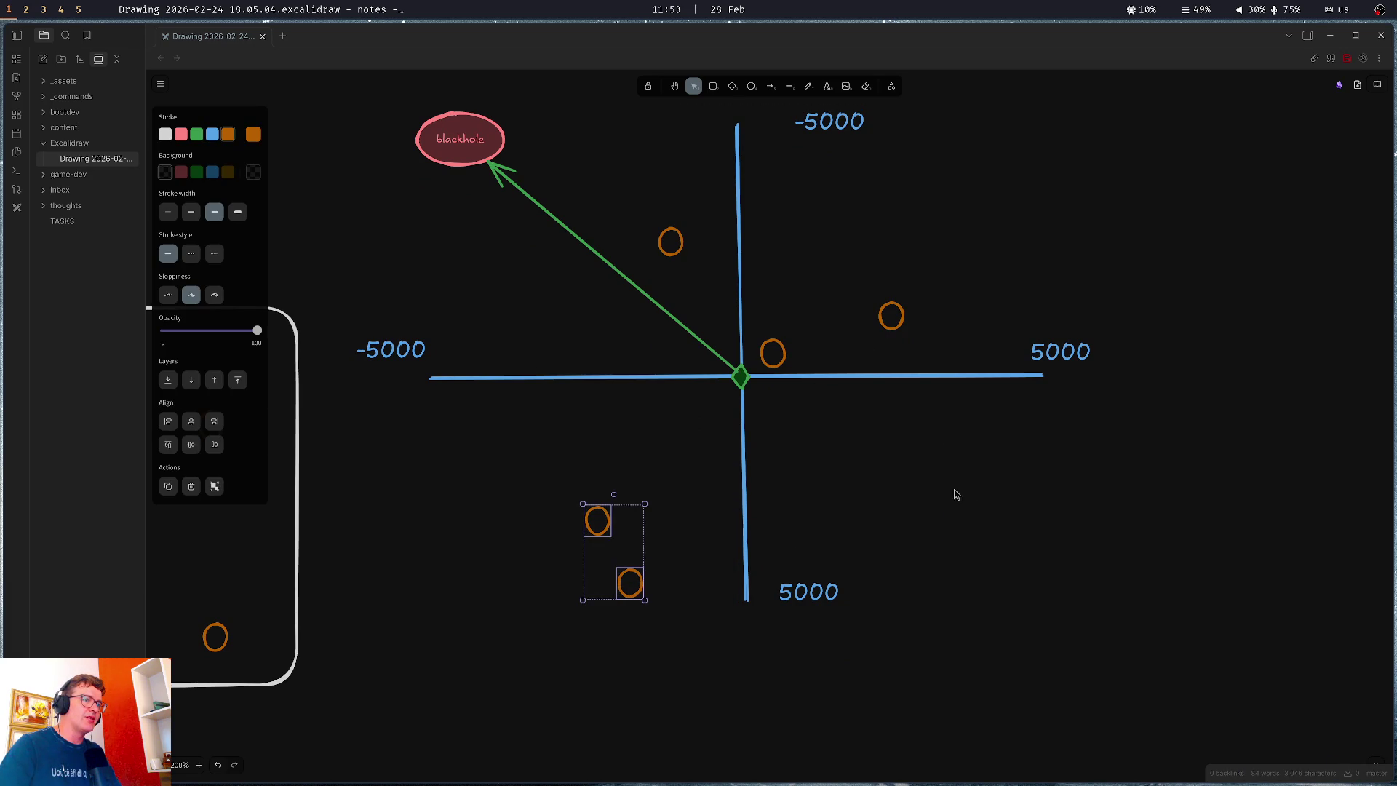
key("ctrl+v")
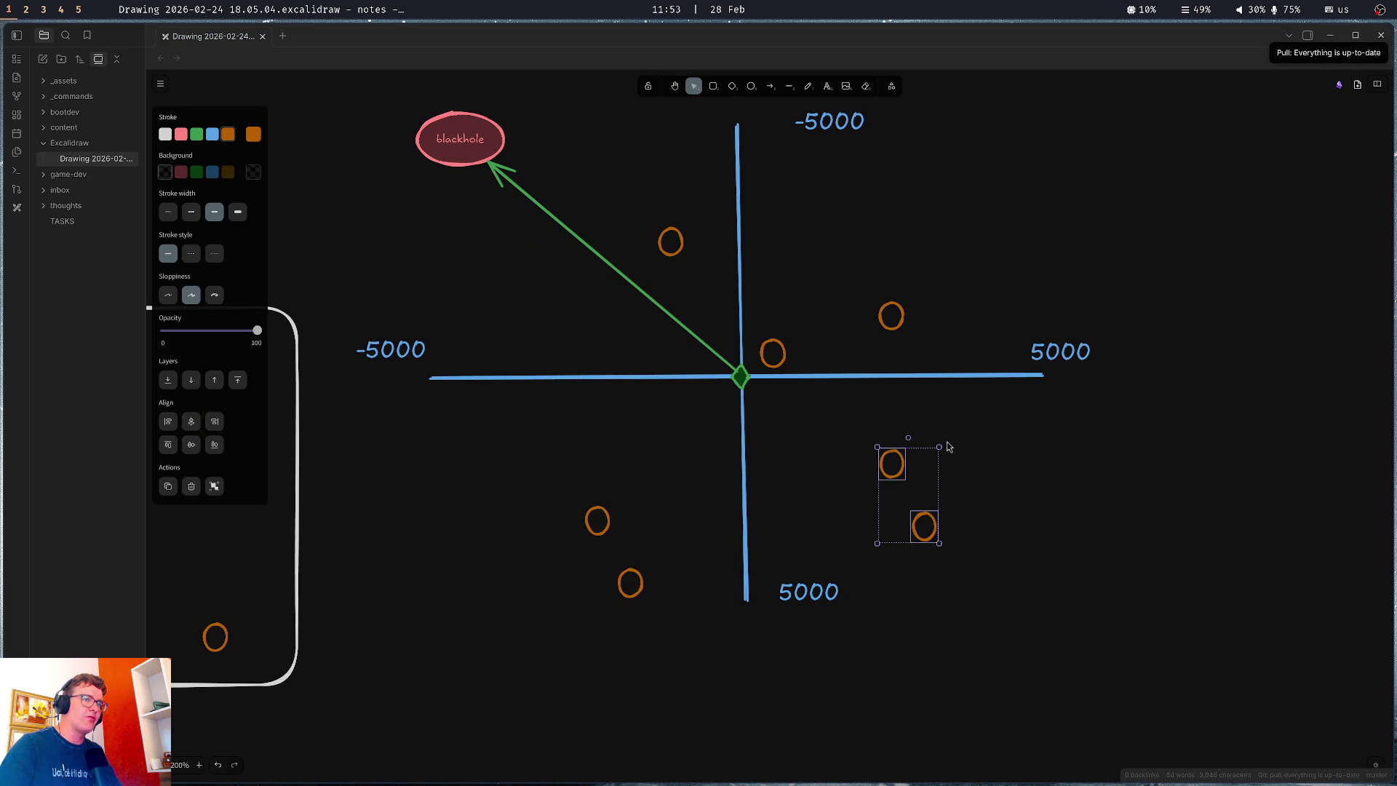
left_click(933, 500)
left_click_drag(925, 528, 1043, 586)
left_click(861, 461)
mouse_move(895, 474)
left_mouse_down()
mouse_move(901, 501)
mouse_move(873, 500)
left_mouse_up()
left_click_drag(740, 376, 678, 333)
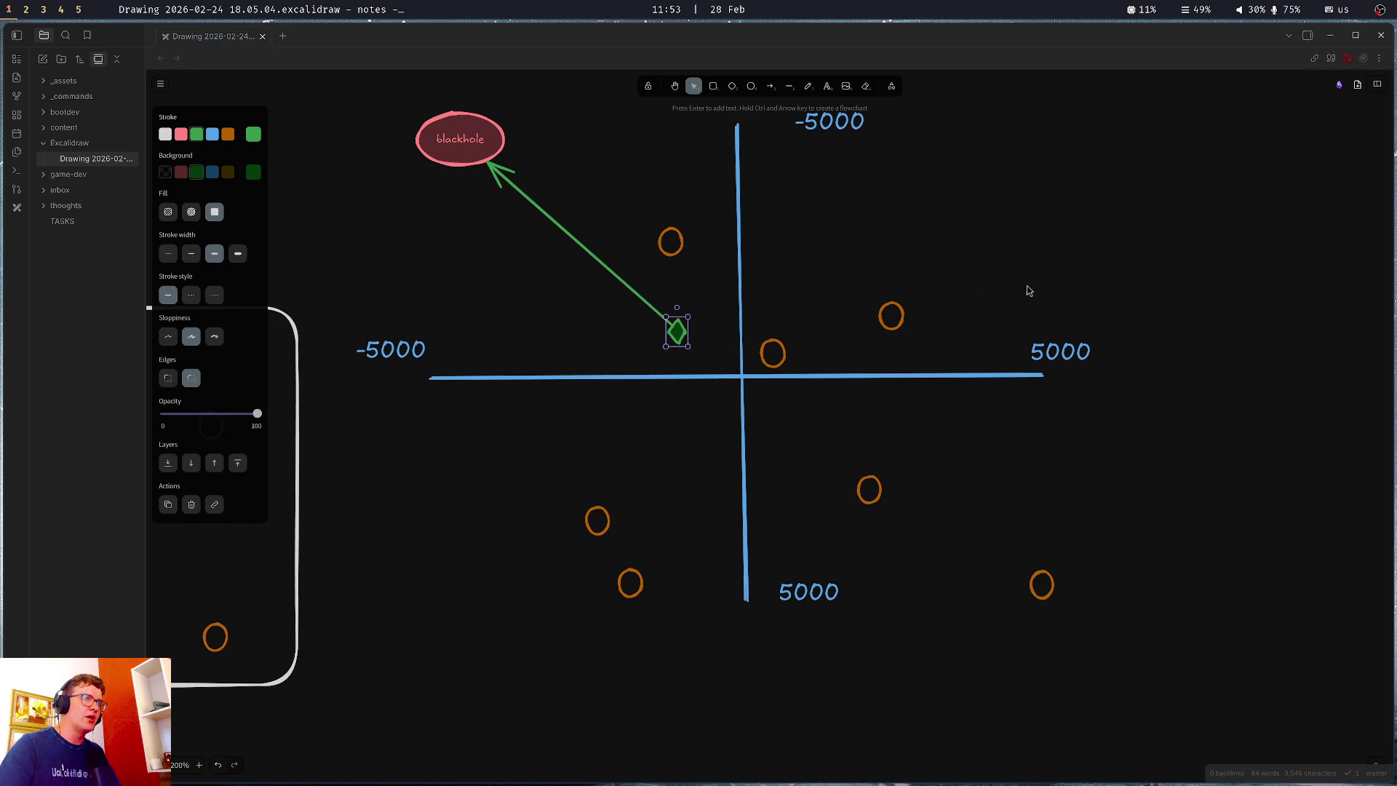
Realign the green diamond on the axes' crossing and save the drawing
left_click_drag(687, 476, 717, 530)
left_click_drag(711, 384, 777, 429)
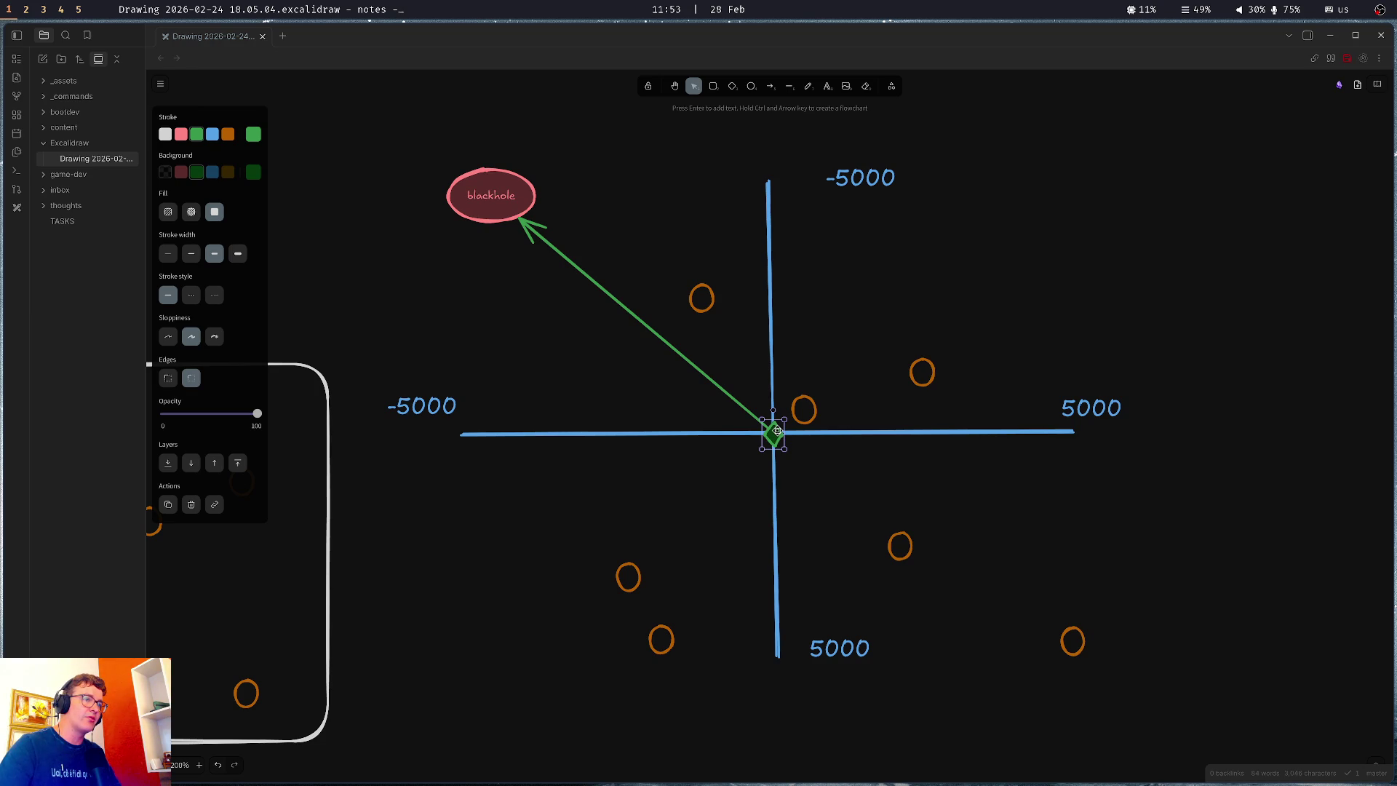
mouse_move(777, 431)
left_mouse_down()
mouse_move(827, 472)
mouse_move(488, 197)
mouse_move(822, 468)
mouse_move(773, 434)
left_mouse_up()
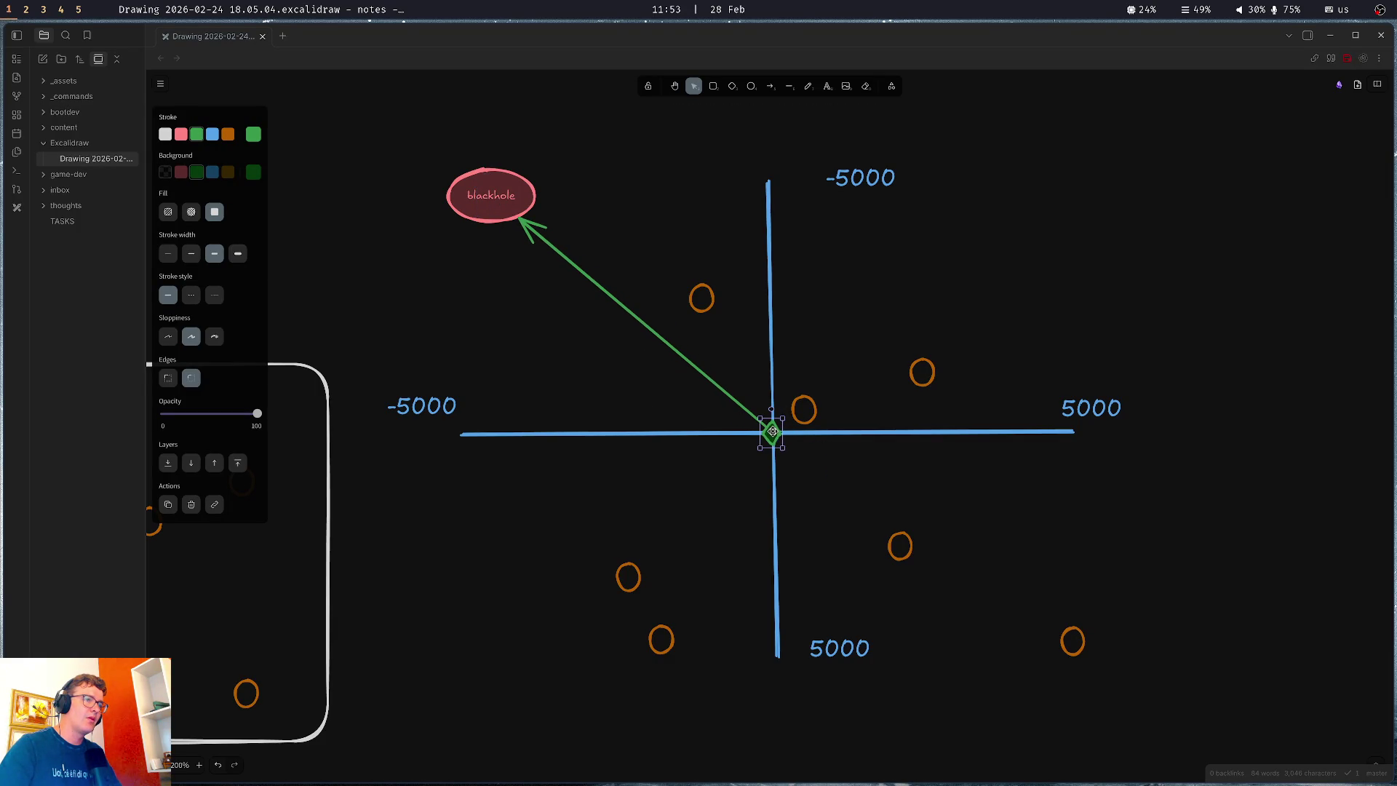
left_click(980, 272)
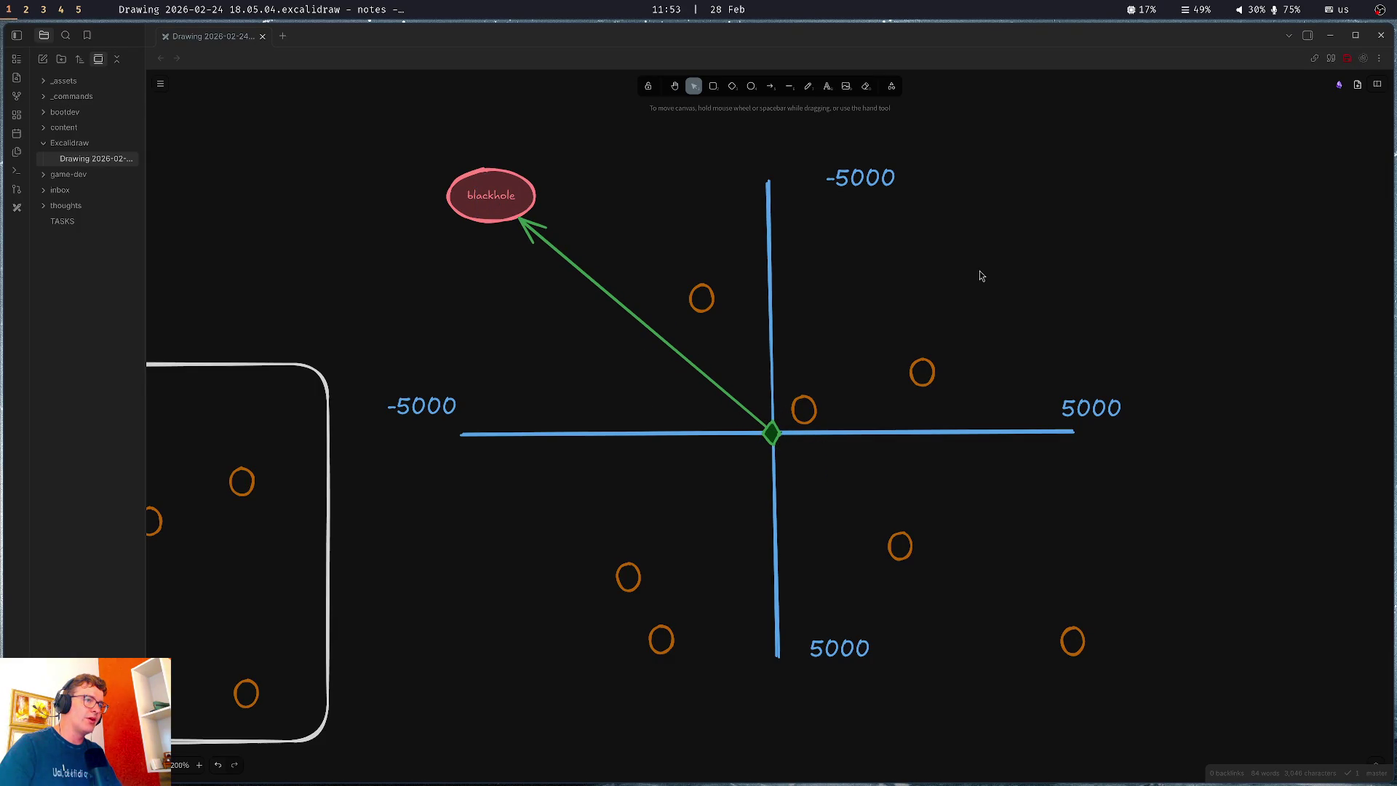
left_click(777, 425)
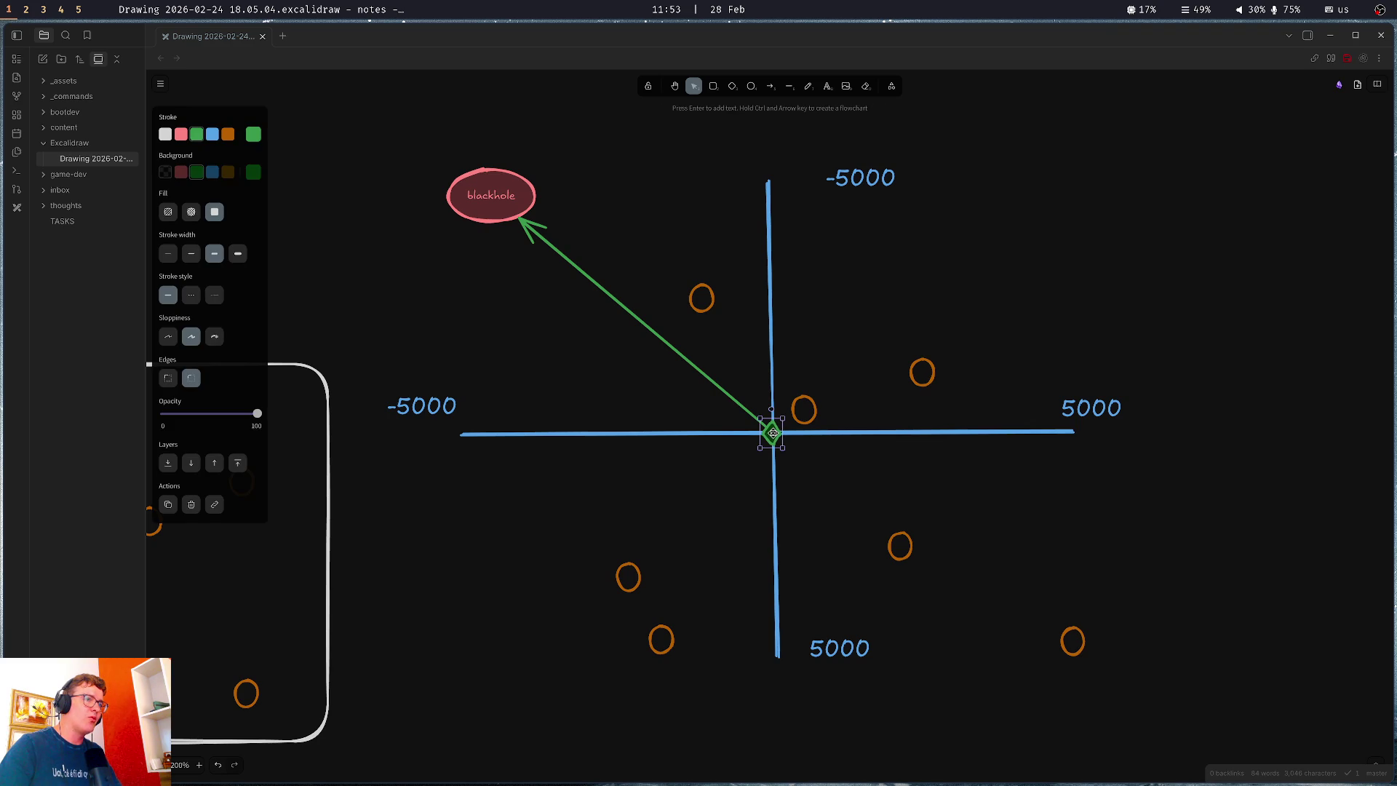
left_click_drag(772, 432, 775, 435)
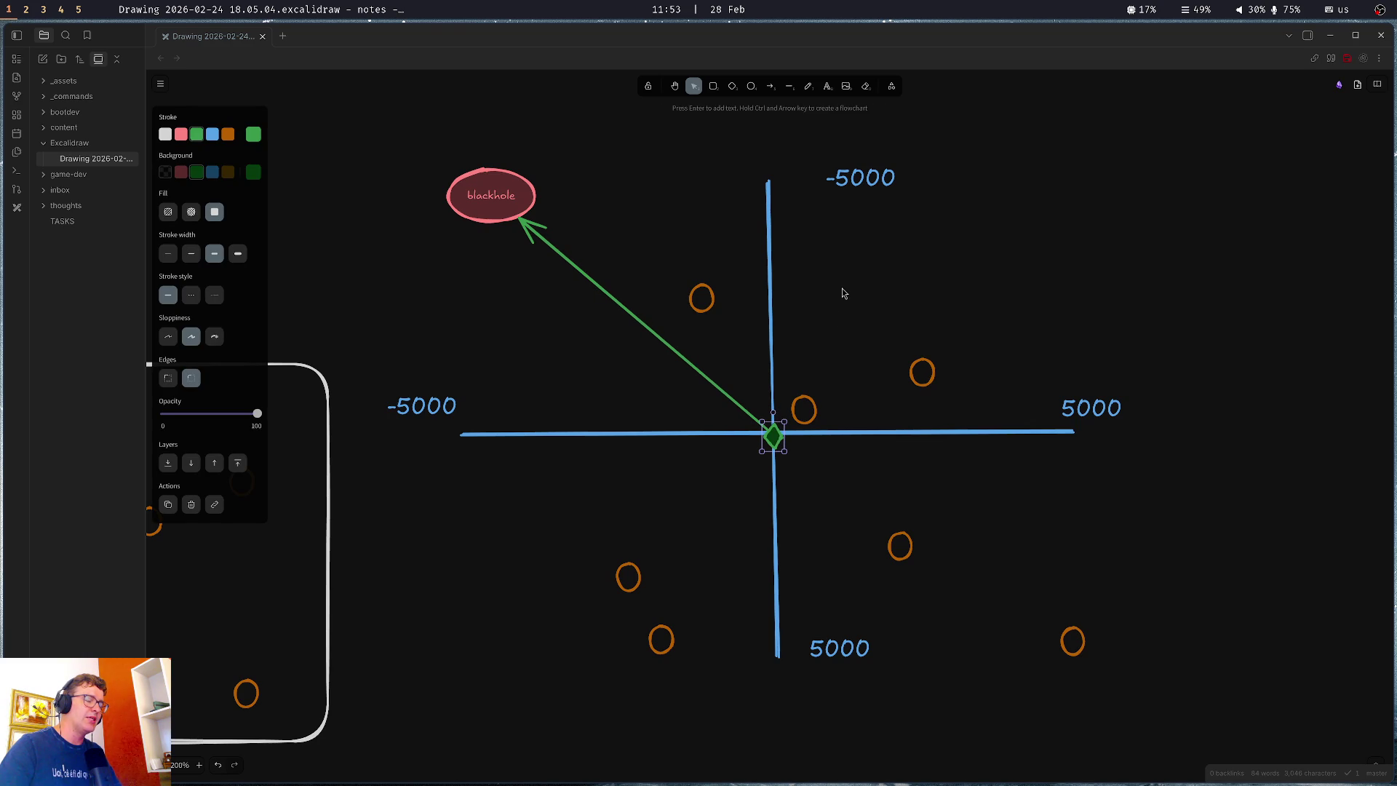
left_click(924, 266)
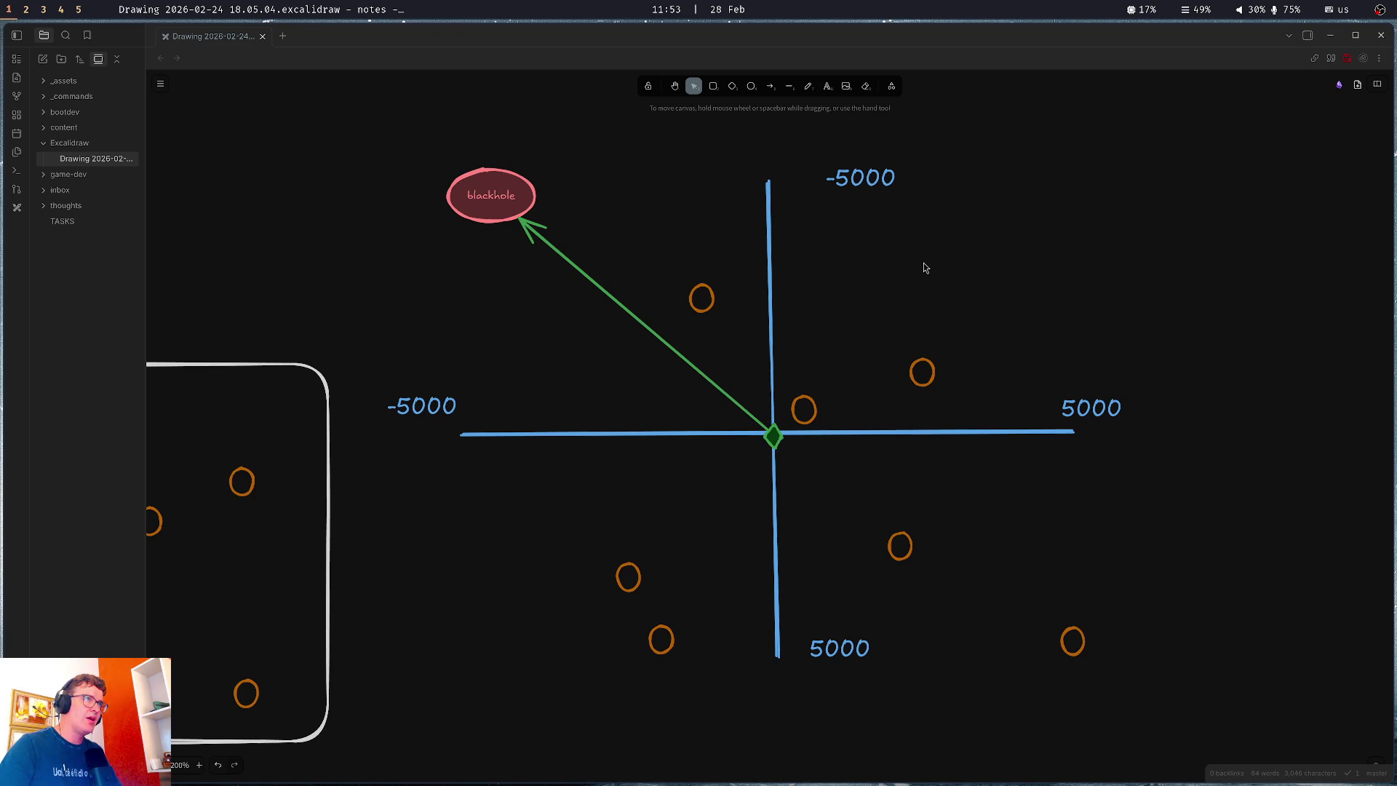
key("ctrl+s")
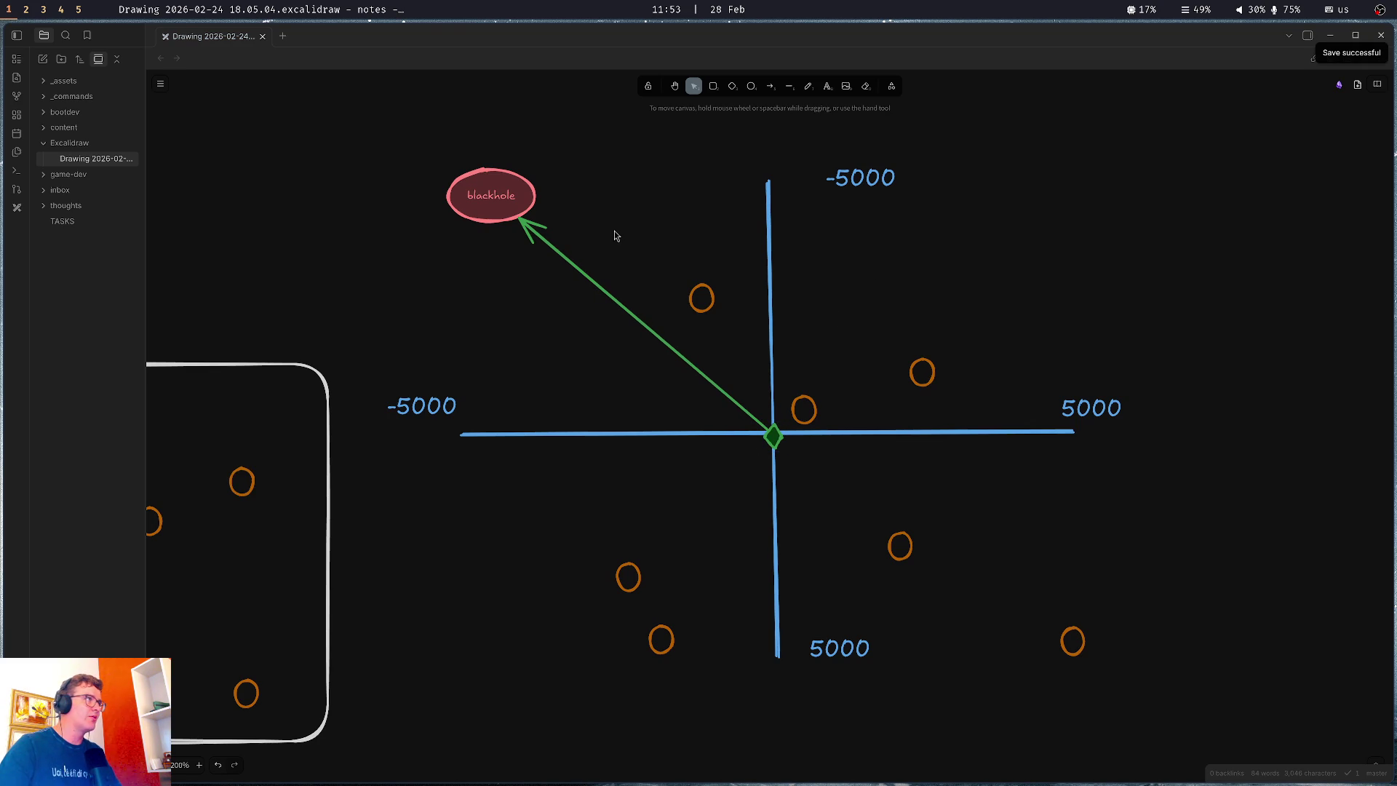
key("alt+Tab")
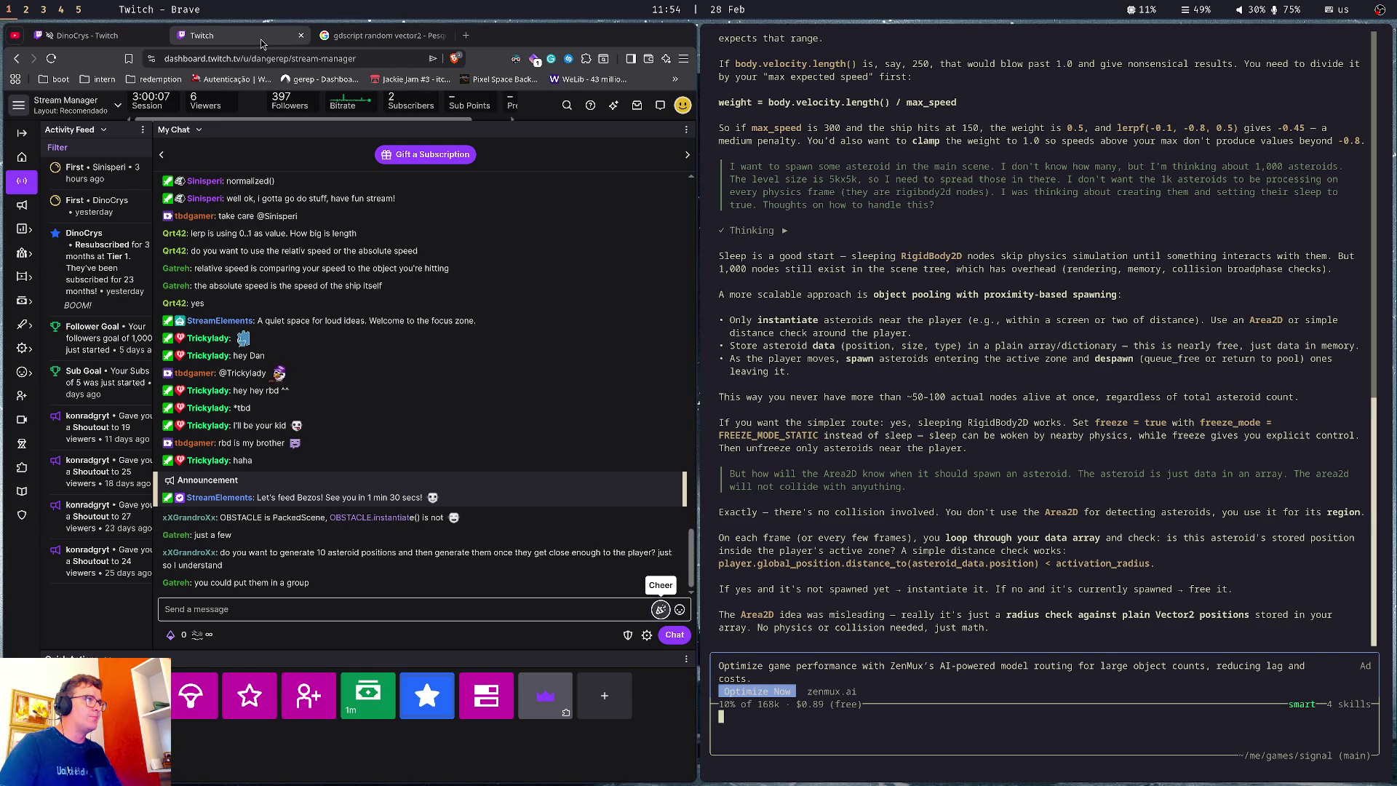
Close the random-vector2 search tab, then send the Jackie Jam #3 itch.io URL in Twitch chat
middle_click(402, 32)
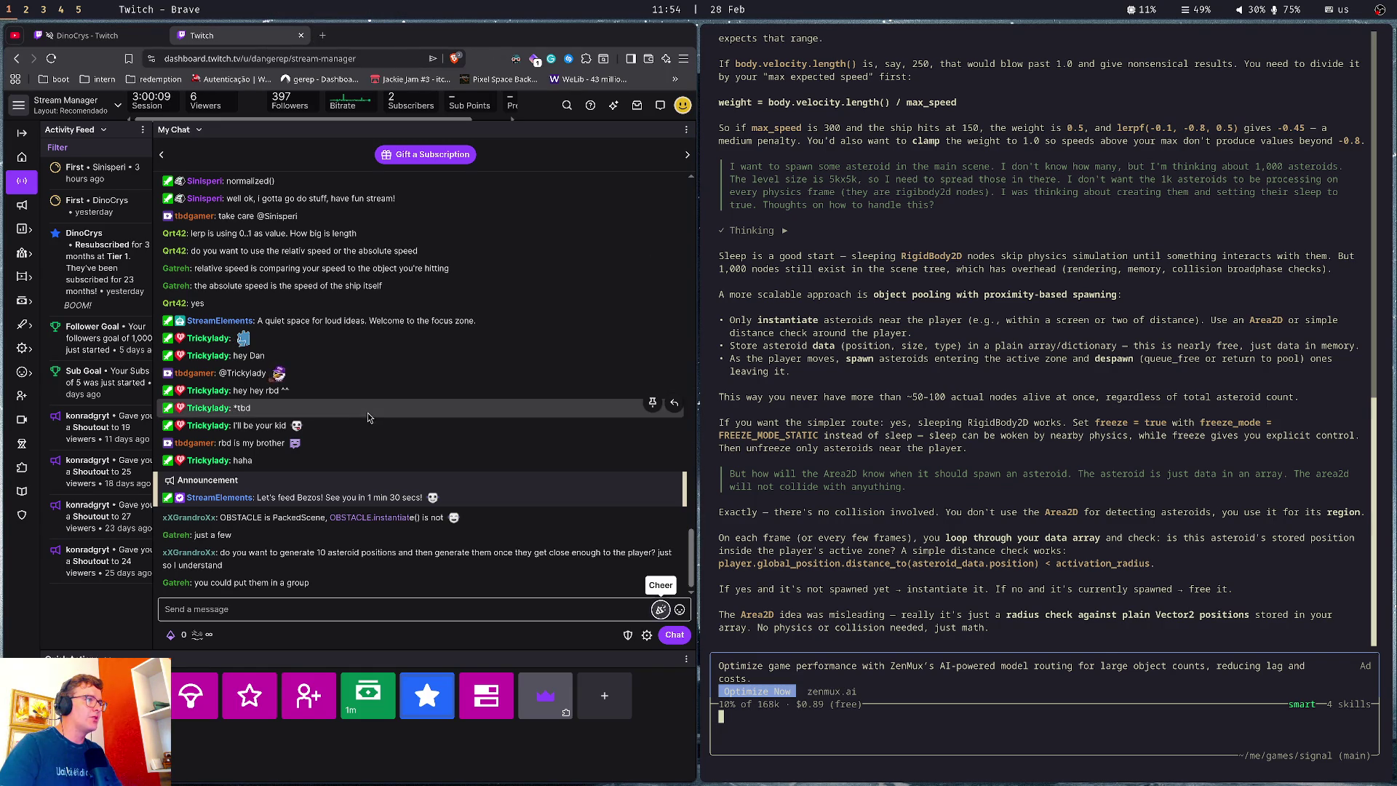
key("ctrl+t")
left_click(385, 79)
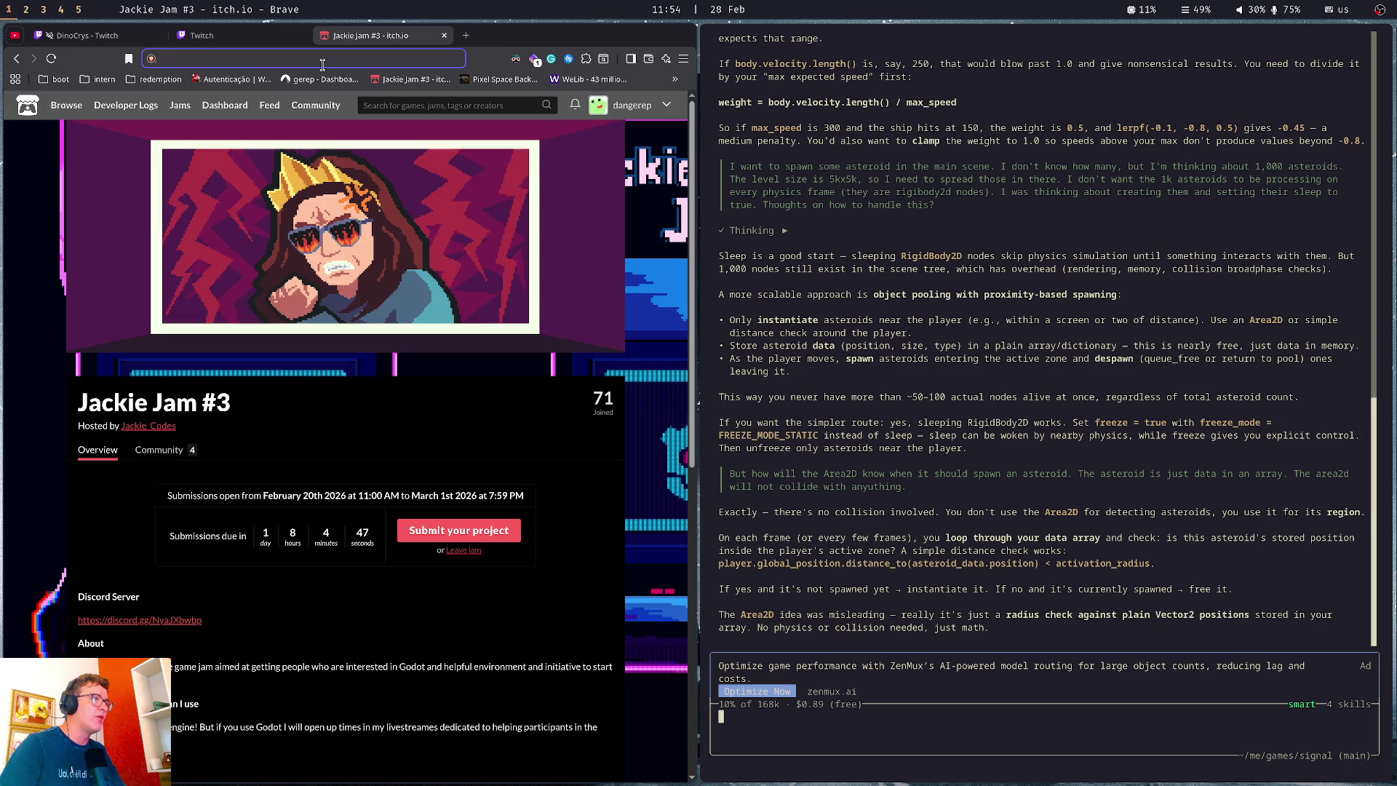
key("ctrl+w")
left_click(326, 611)
type("https://itch.io/jam/jackie-jam-3")
key("Return")
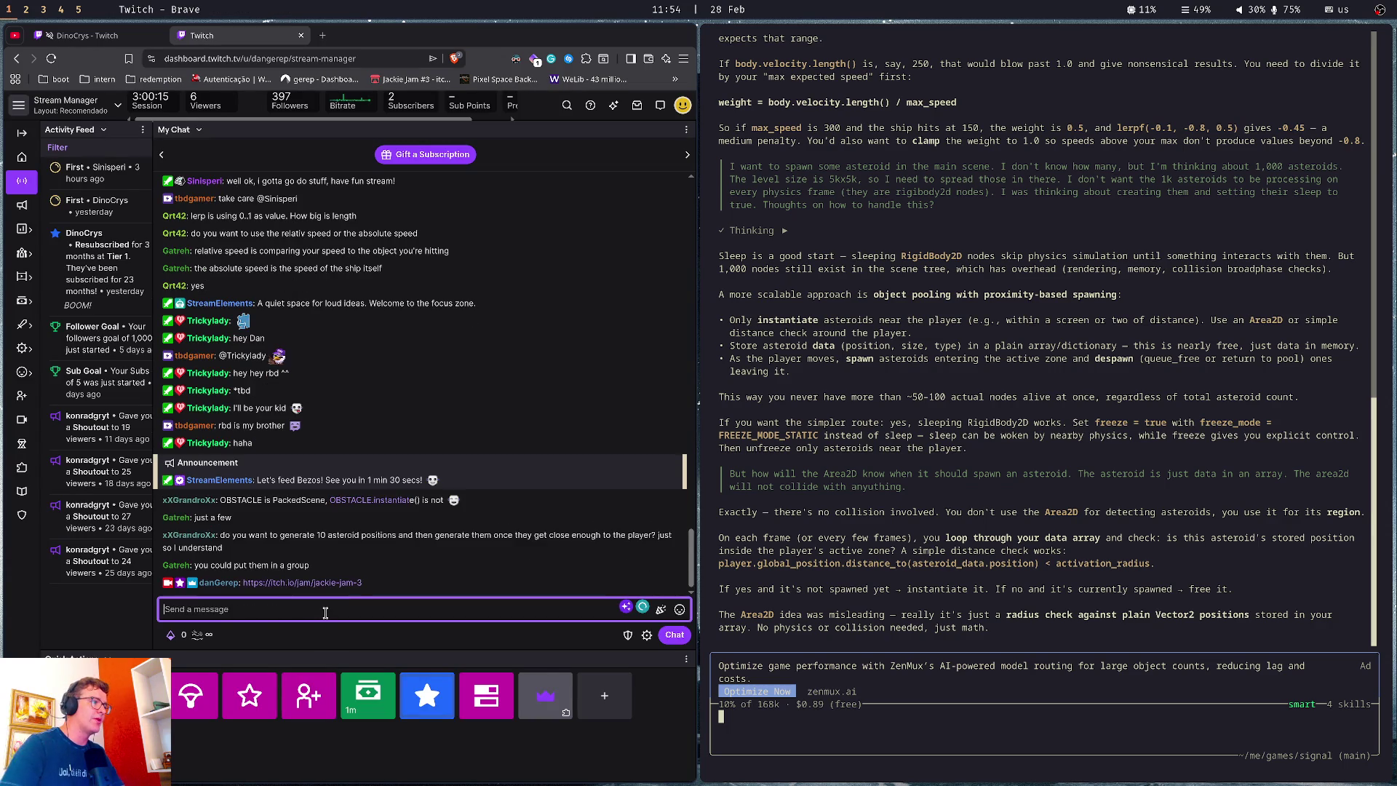